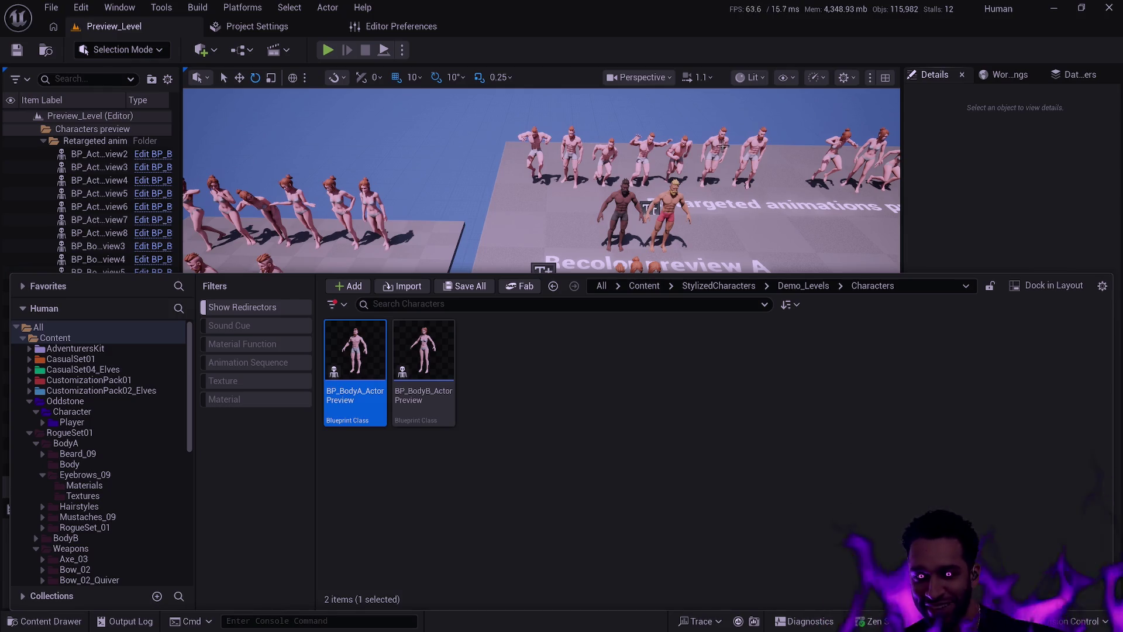
Dismiss the content drawer and pull the camera back over the whole floor of character rows
key("ctrl+space")
key("ctrl+space")
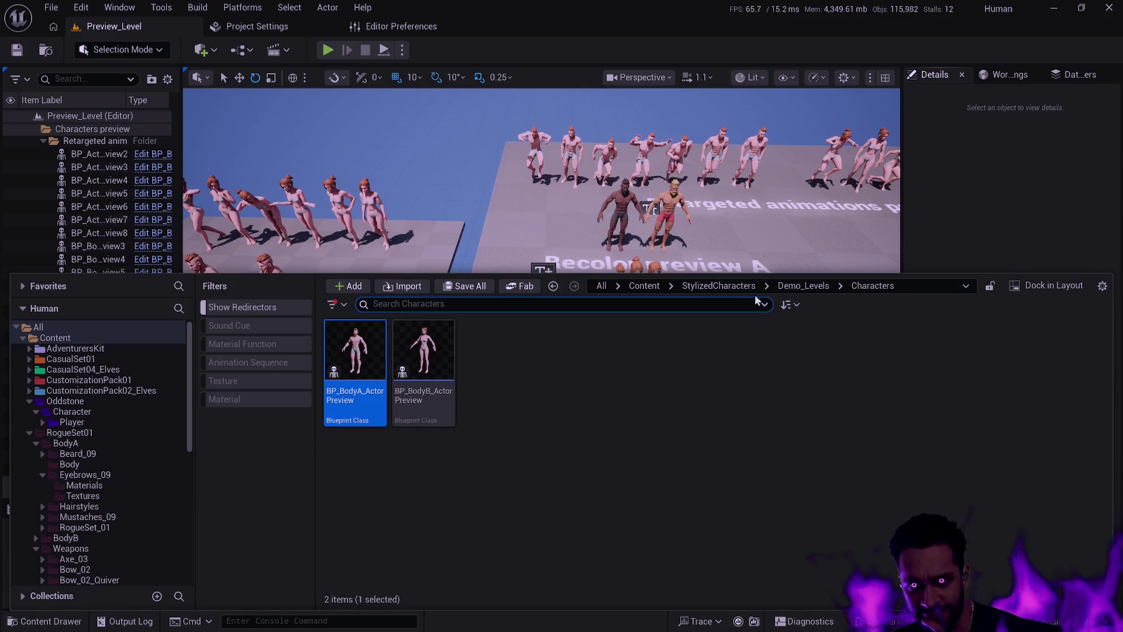
left_click(739, 111)
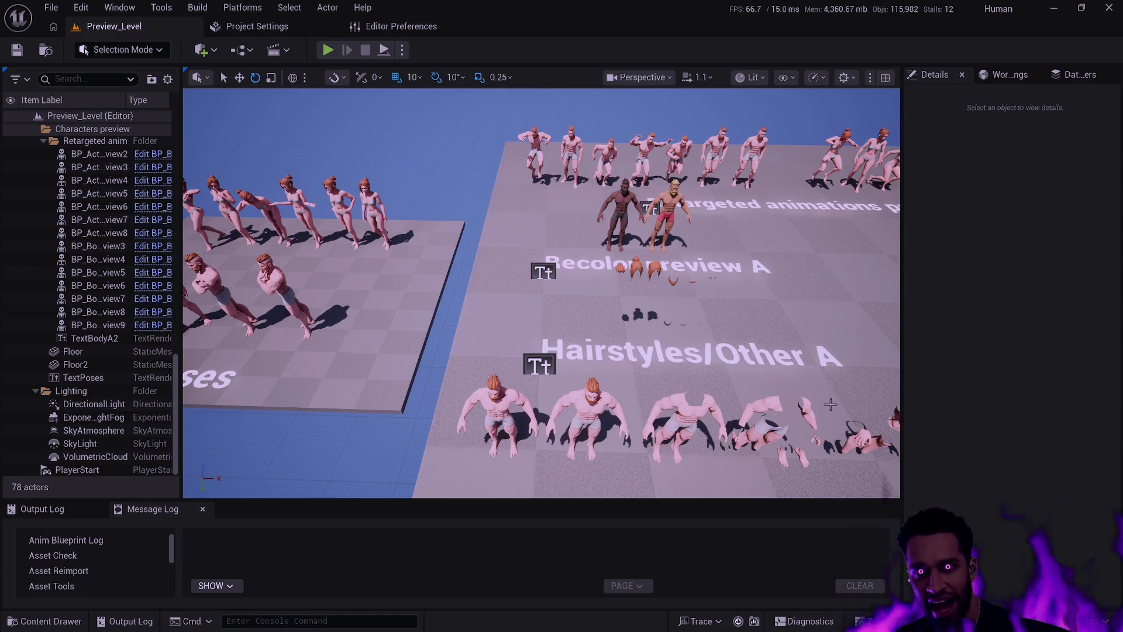
mouse_move(786, 433)
left_mouse_down()
mouse_move(673, 436)
mouse_move(786, 434)
left_mouse_up()
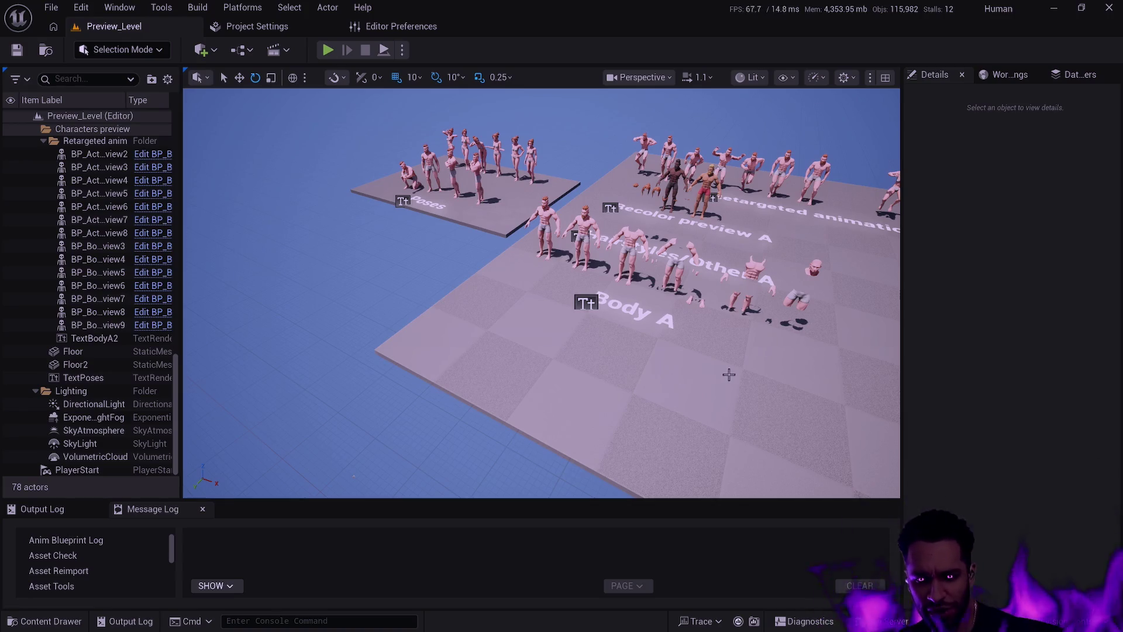
Orbit the camera to view the character rows from the right, then select the Floor actor to show its details
left_click_drag(728, 376, 614, 398)
left_click_drag(754, 401, 765, 402)
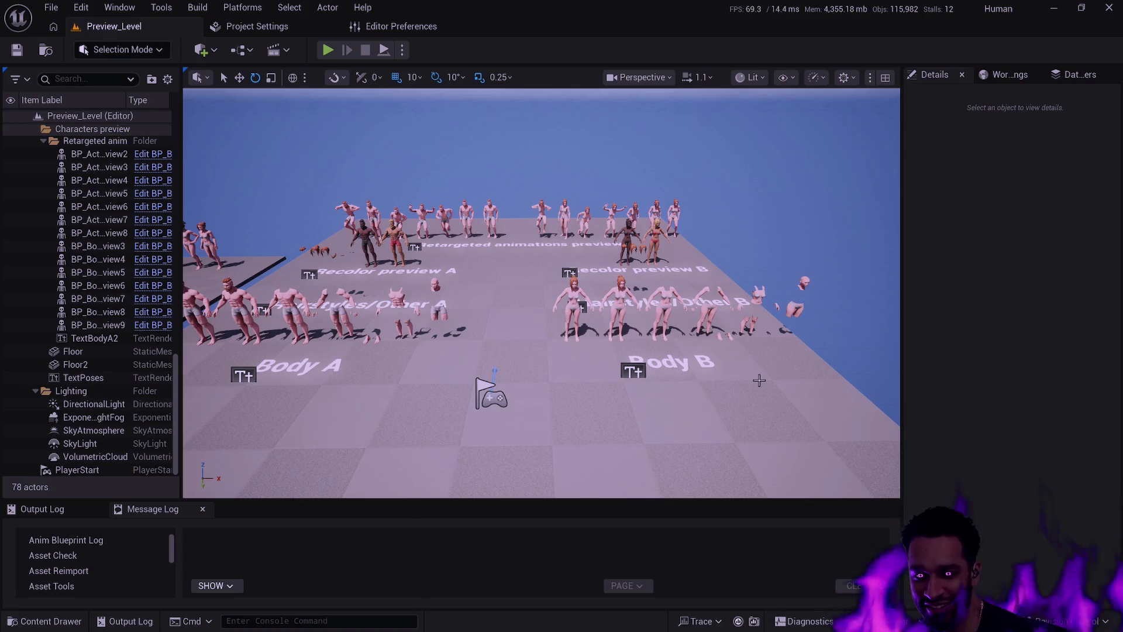
mouse_move(746, 397)
left_mouse_down()
mouse_move(644, 404)
mouse_move(743, 386)
mouse_move(744, 359)
left_mouse_up()
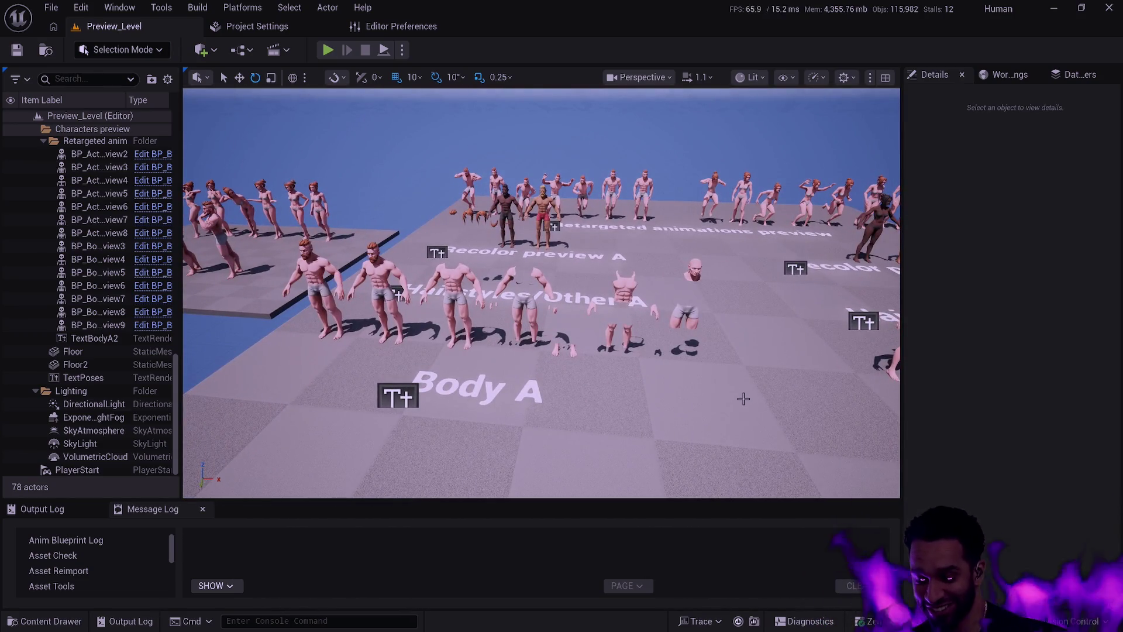
left_click(743, 398)
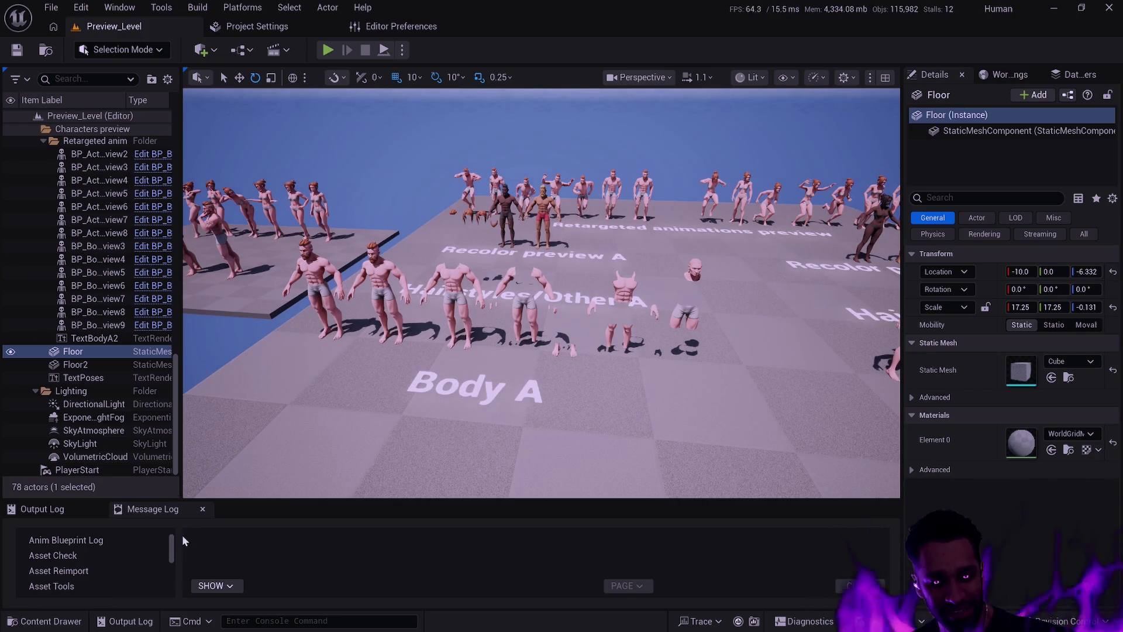
Resize the log panel, swing the view around the Body A characters, and show the Output Log
left_click_drag(186, 497, 186, 481)
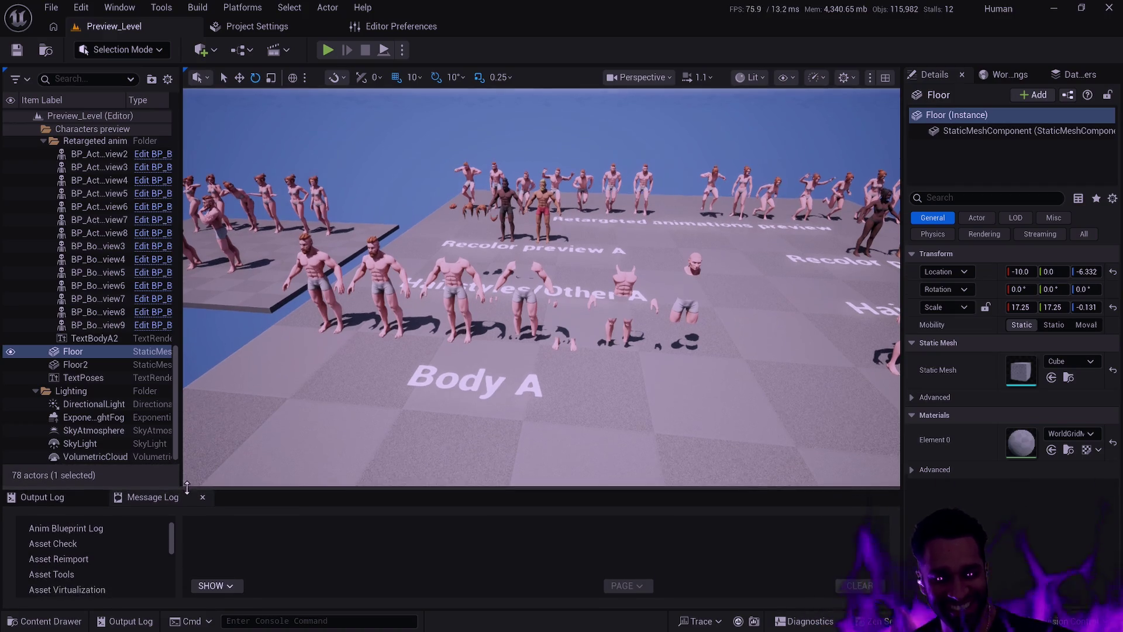
left_click_drag(500, 393, 485, 384)
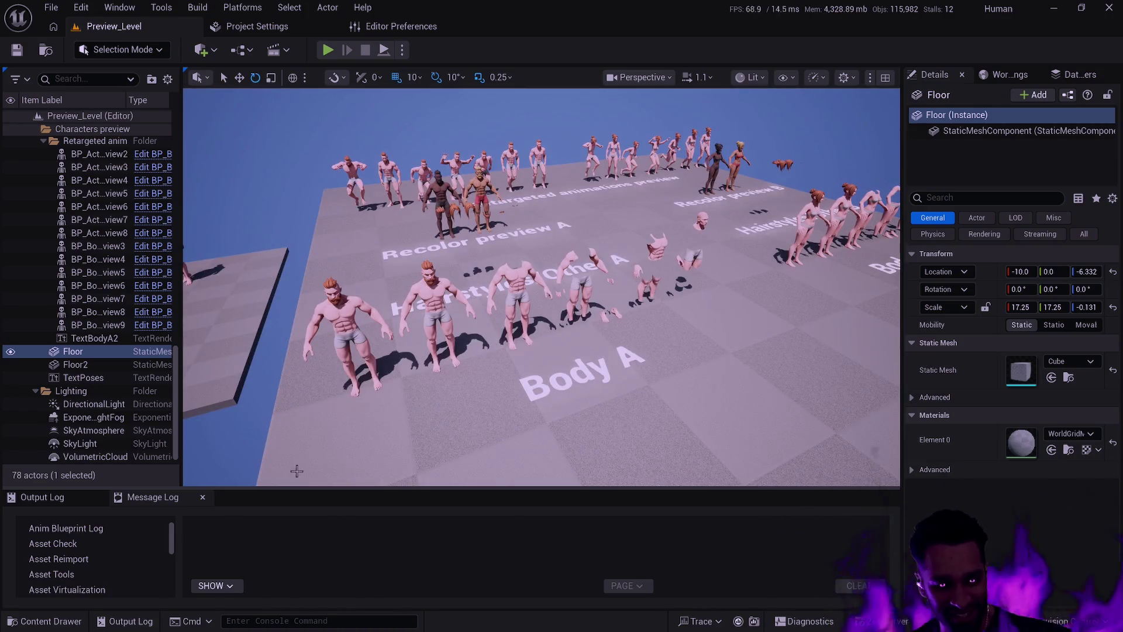
left_click(42, 497)
Open the content drawer and browse into Player > Animation > Staff > Mesh
key("ctrl+space")
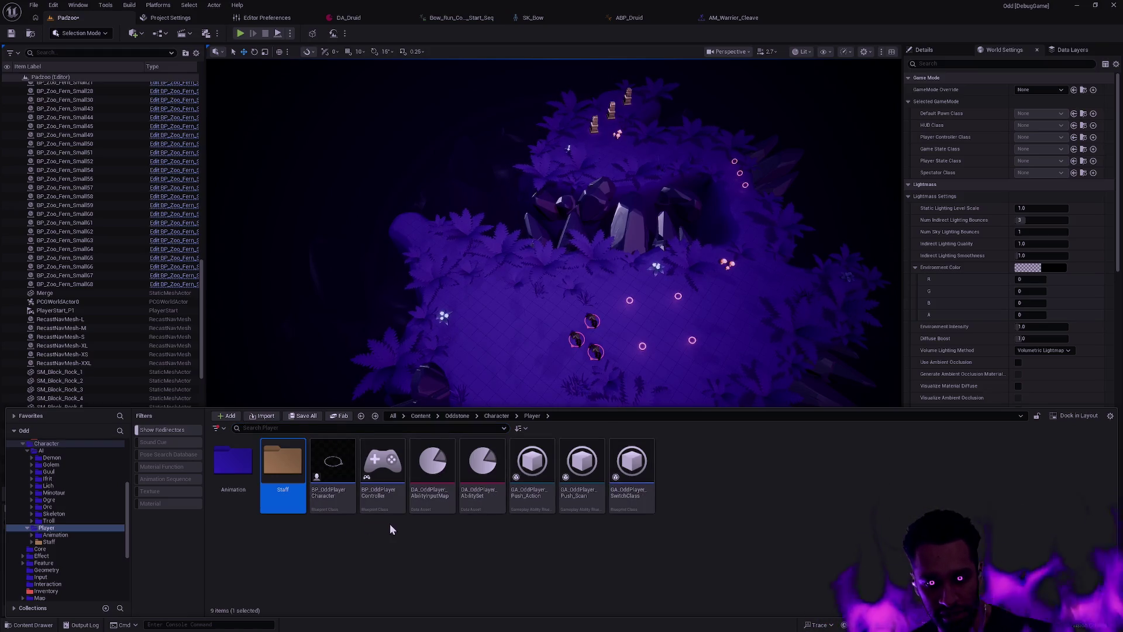
double_click(233, 465)
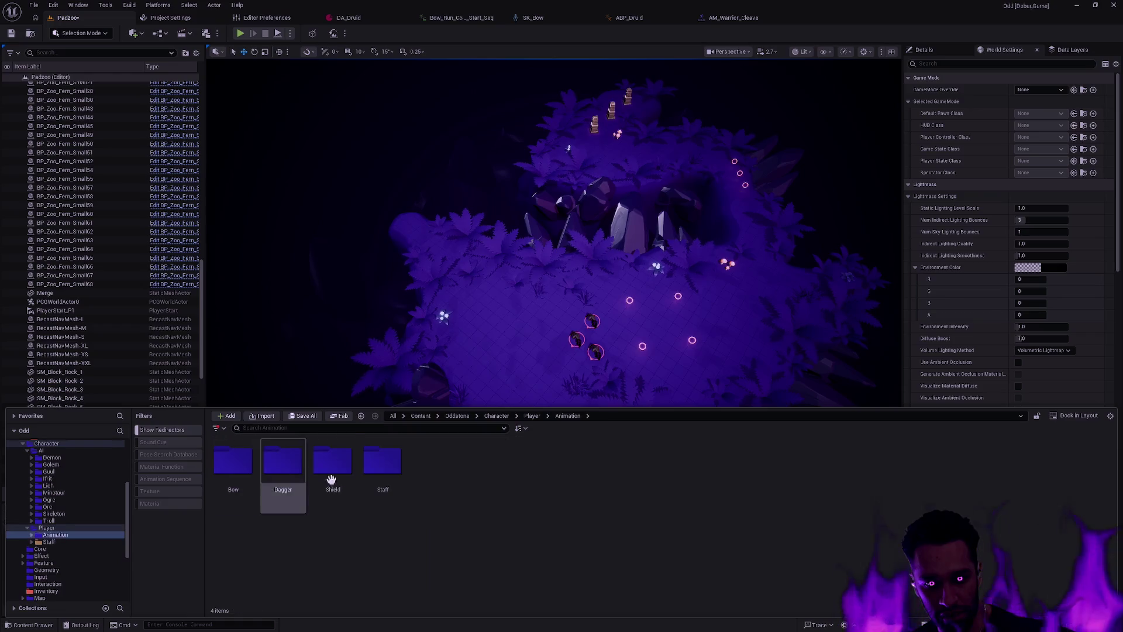
double_click(383, 462)
left_click(49, 542)
double_click(283, 462)
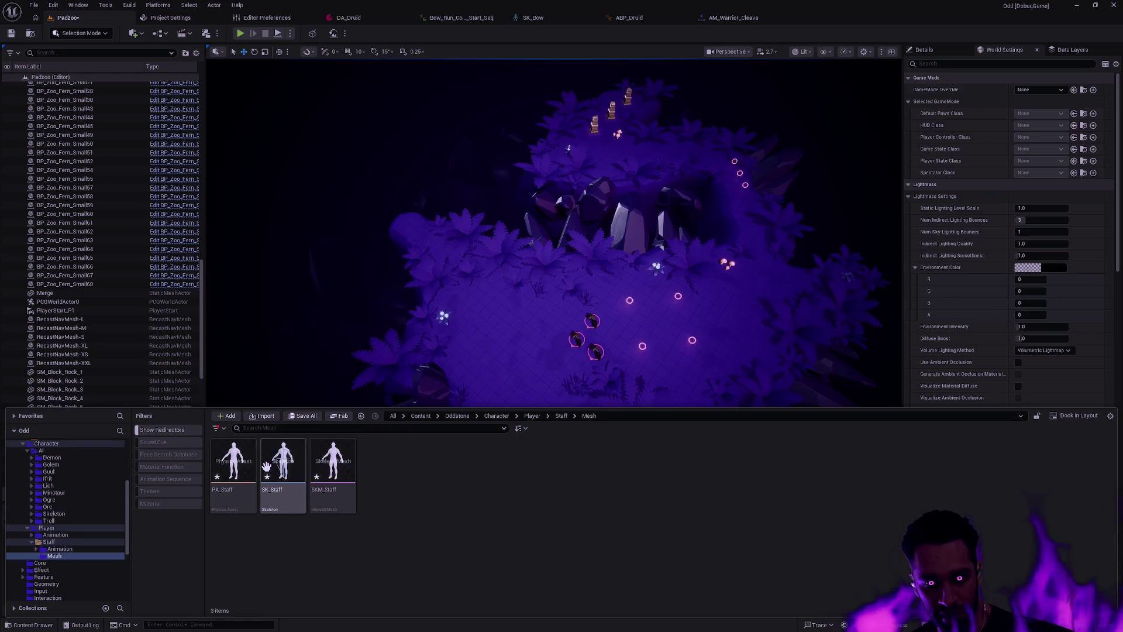
key("alt+Left")
Check the MotionMatching Databases folders Combat and Default, then return to the Staff animation folder
double_click(234, 468)
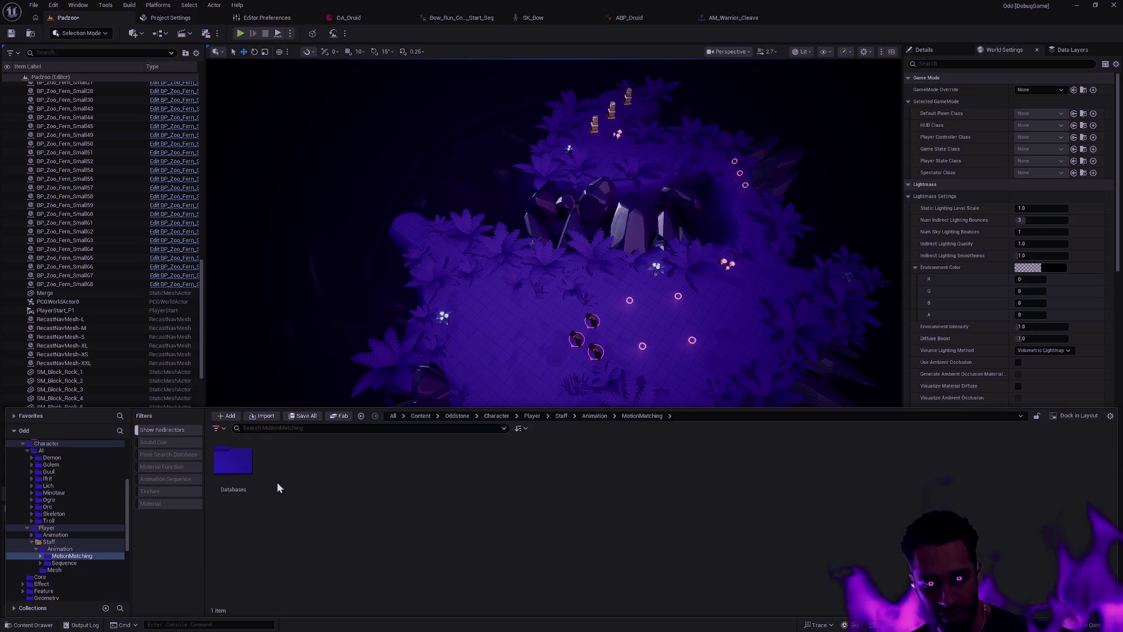
double_click(233, 465)
double_click(271, 471)
key("alt+Left")
key("alt+Right")
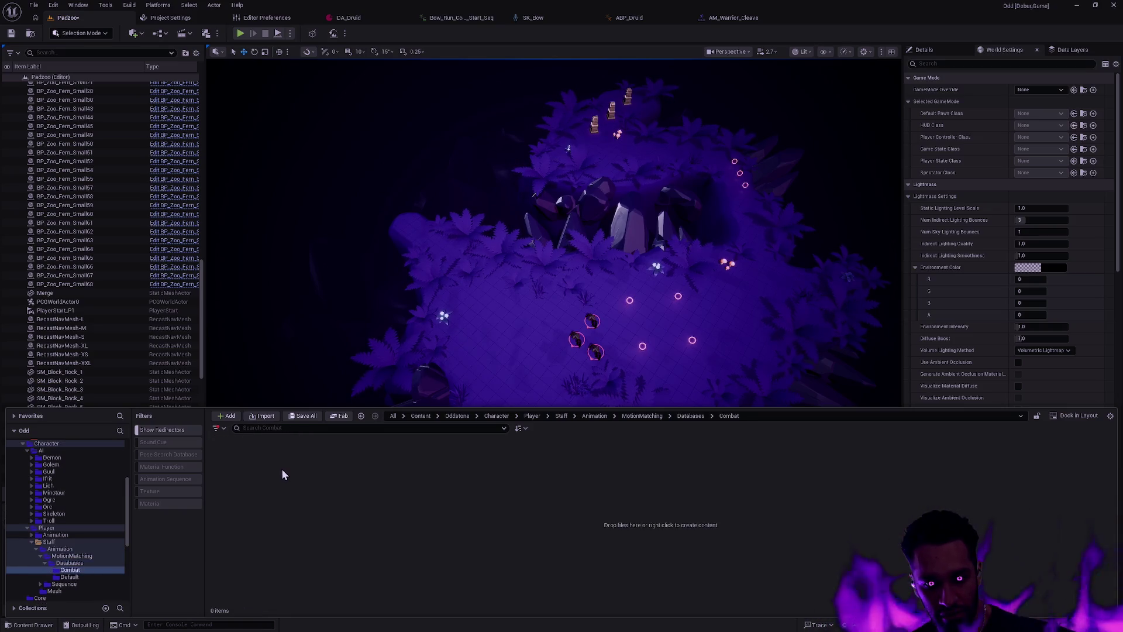
key("alt+Left")
double_click(280, 466)
key("alt+Left")
key("alt+Left")
key("alt+Left")
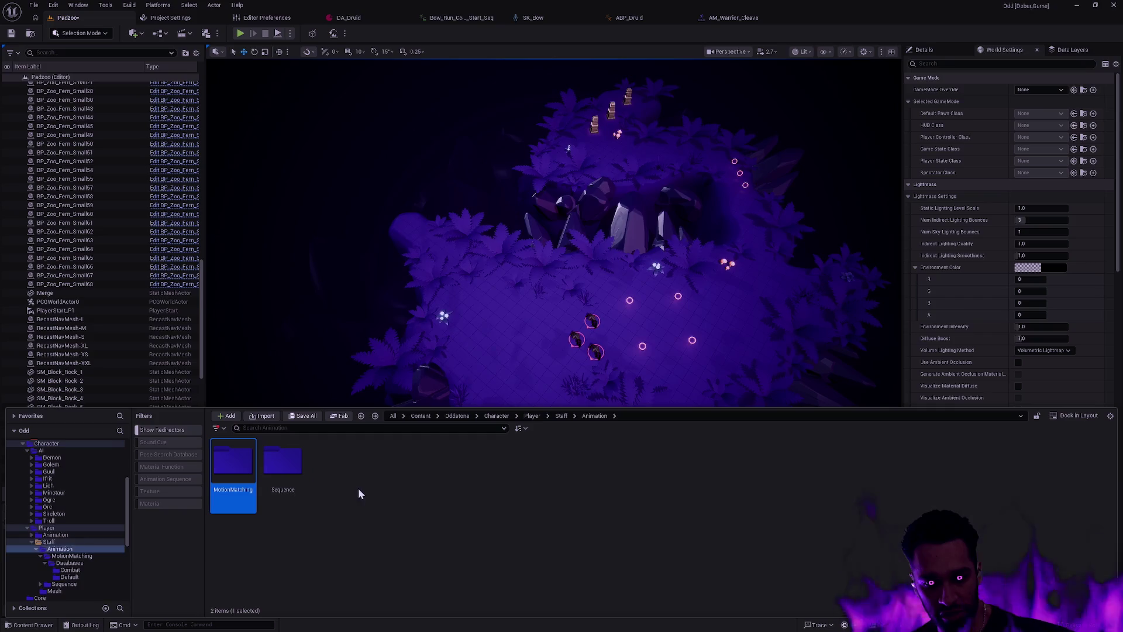
Show the Player folder, open Player > Staff > Mesh, then return to Player > Animation
left_click(47, 527)
right_click(53, 530)
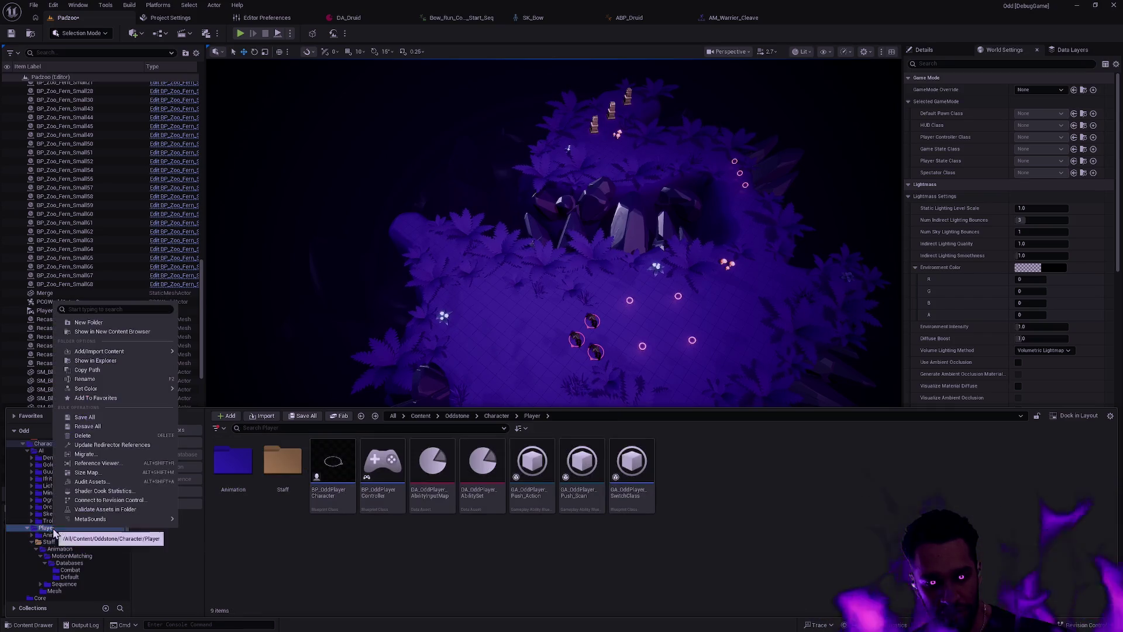
key("Escape")
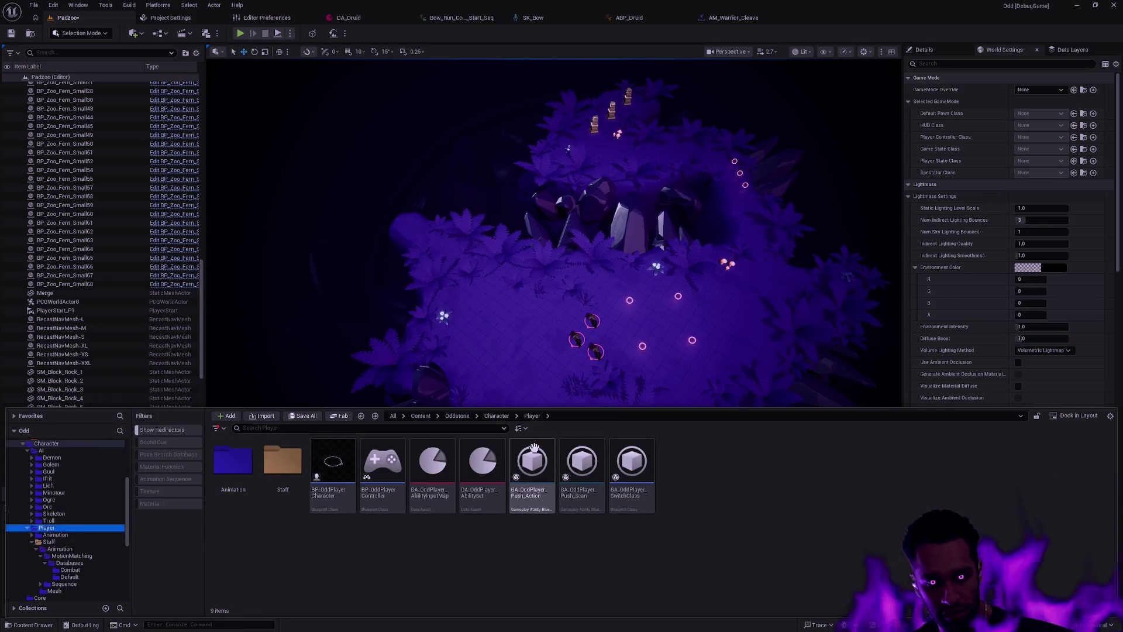
mouse_move(593, 513)
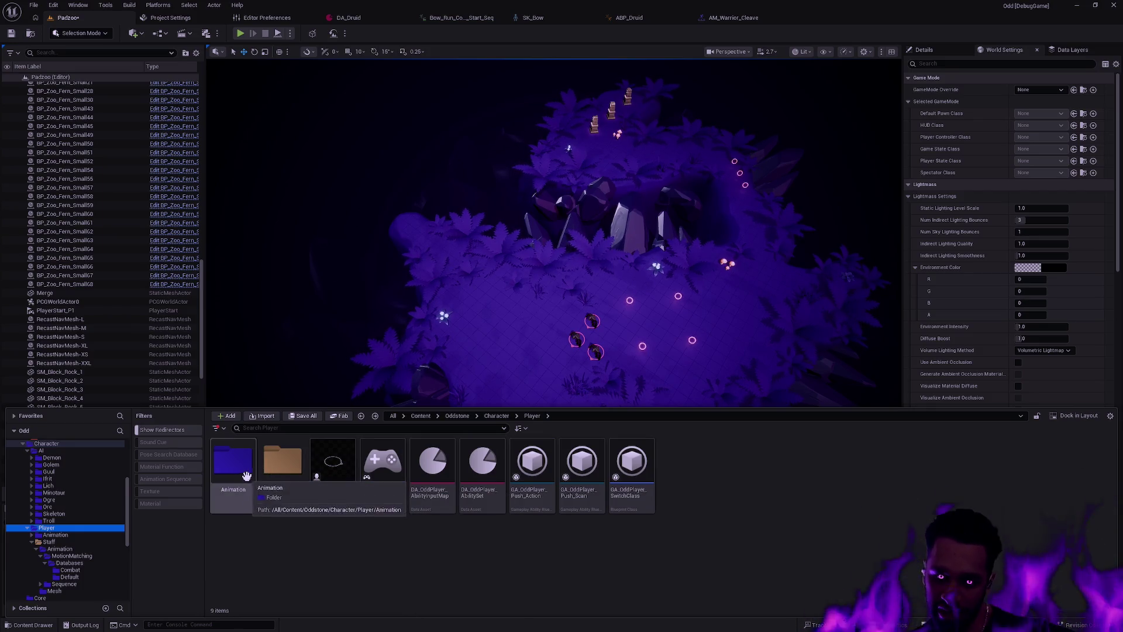
double_click(283, 465)
double_click(283, 466)
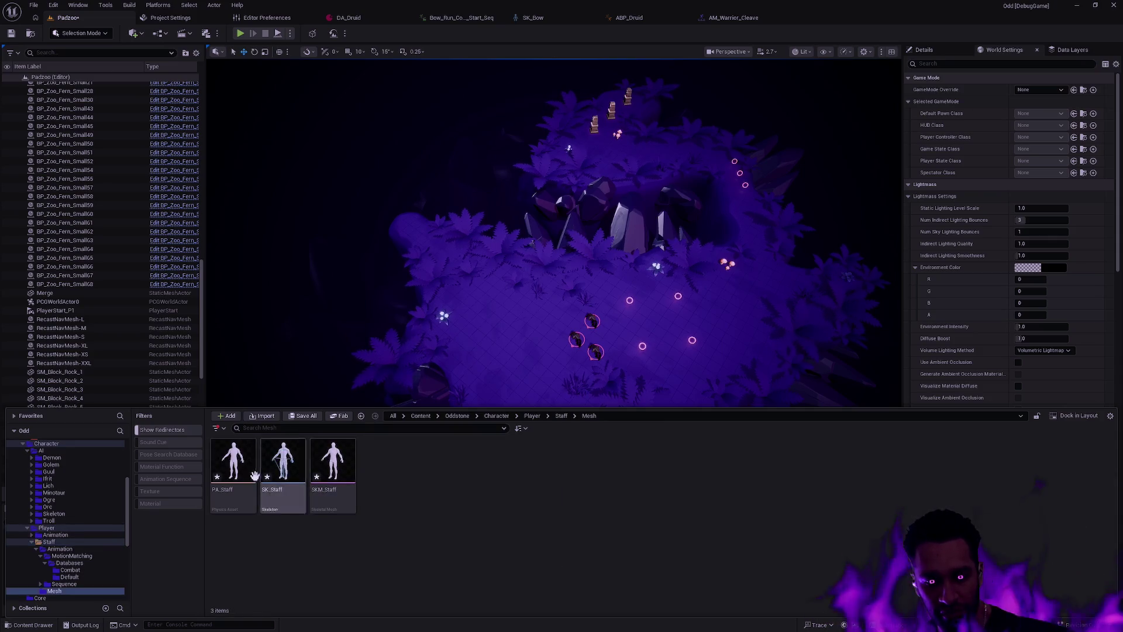
key("alt+Left")
key("alt+Left")
key("alt+Left")
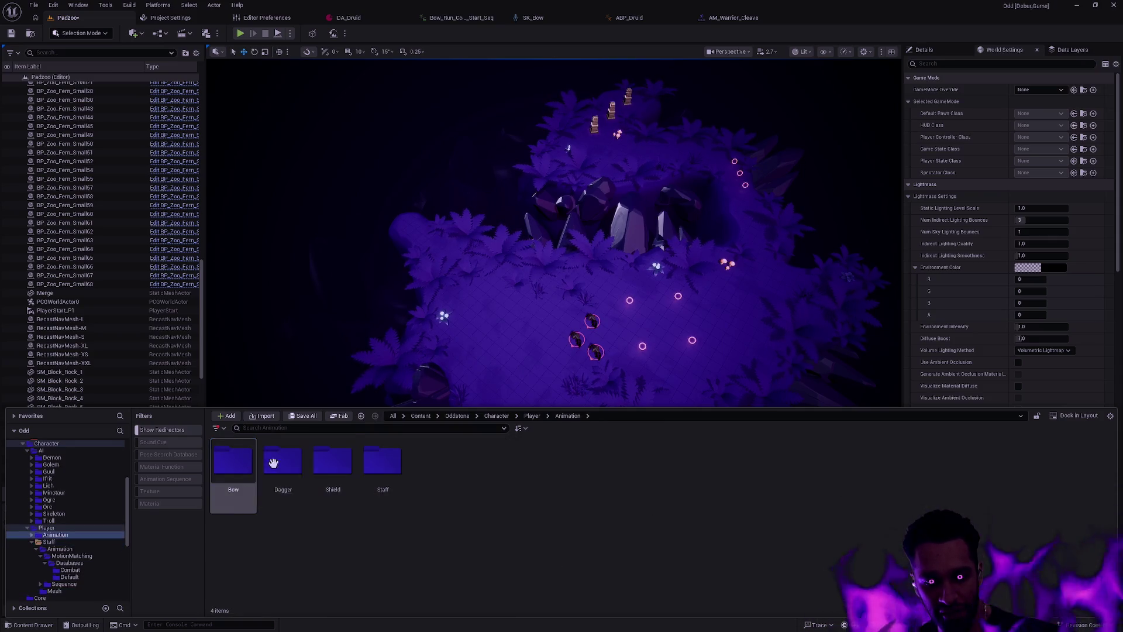
Compare Animation > Staff > Mesh's five assets with Player > Staff > Mesh's three staff assets
double_click(383, 463)
left_click(301, 462)
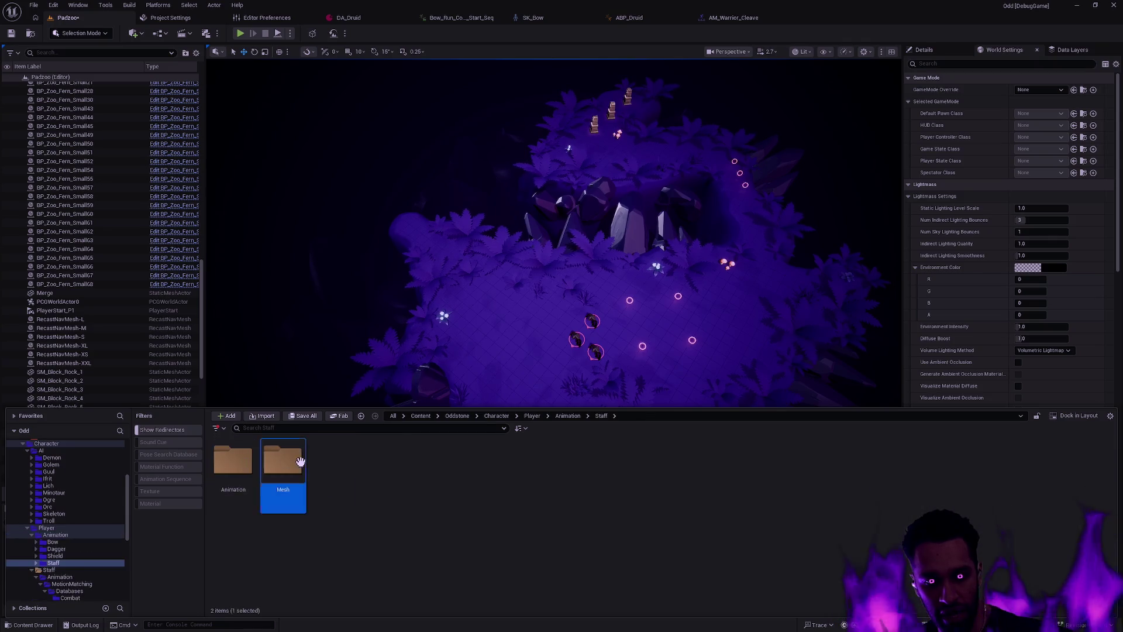
double_click(300, 461)
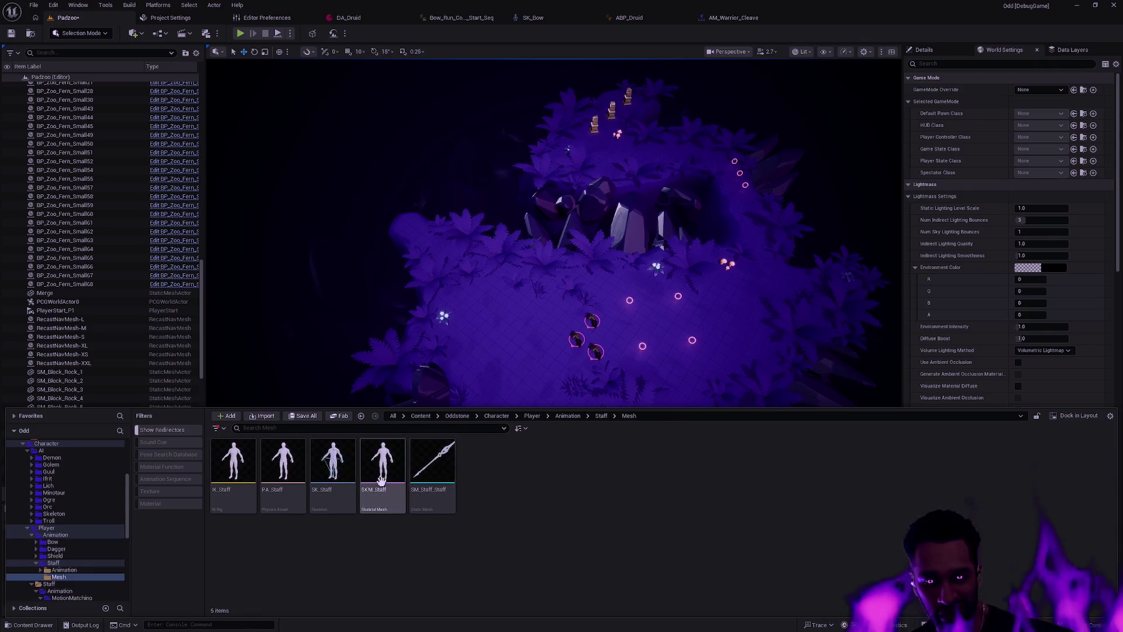
key("alt+Left")
key("alt+Left")
key("alt+Left")
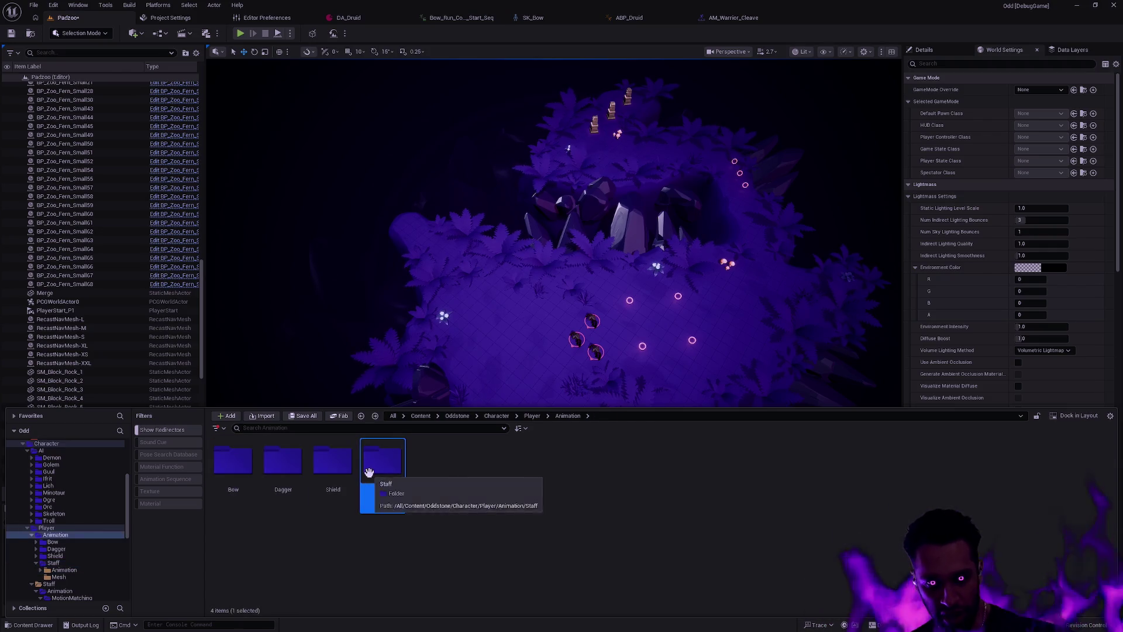
double_click(369, 472)
left_click(300, 461)
double_click(300, 461)
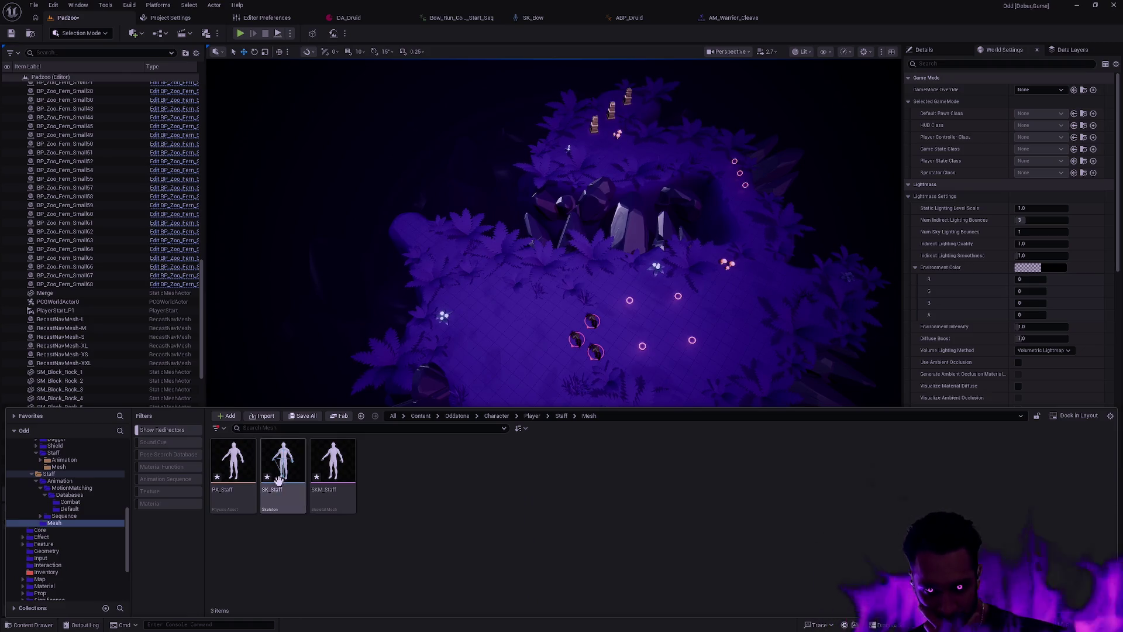
Check what references PA_Staff in the Reference Viewer, then close it
right_click(241, 471)
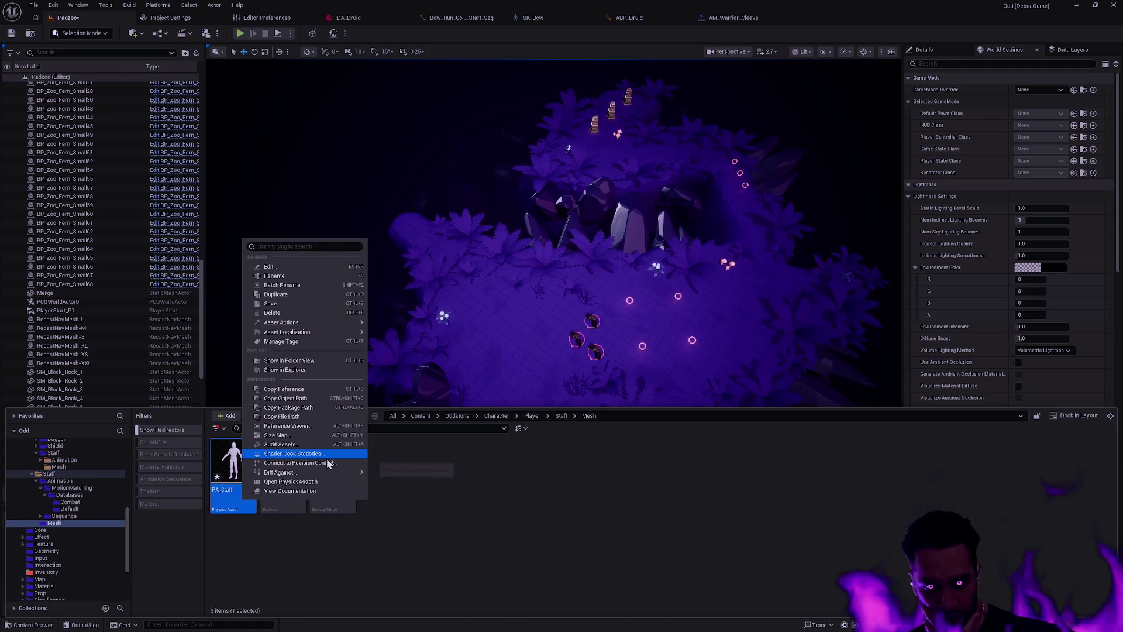
left_click(317, 426)
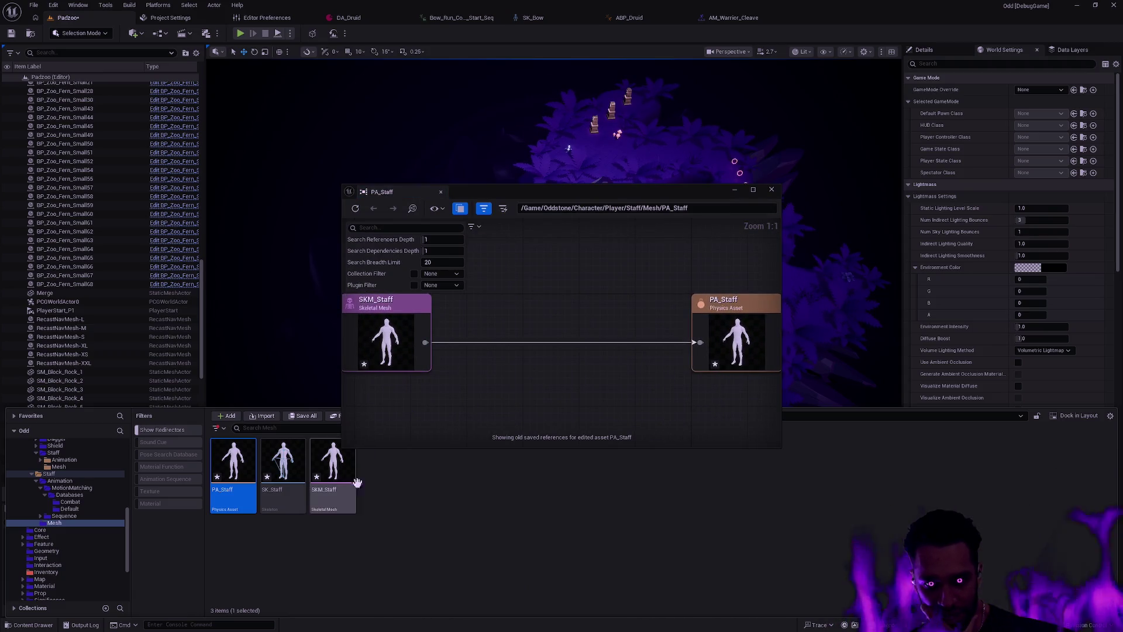
left_click(772, 190)
Delete the Player > Staff folder with its three staff assets, then open Player > Animation
key("alt+Left")
key("alt+Left")
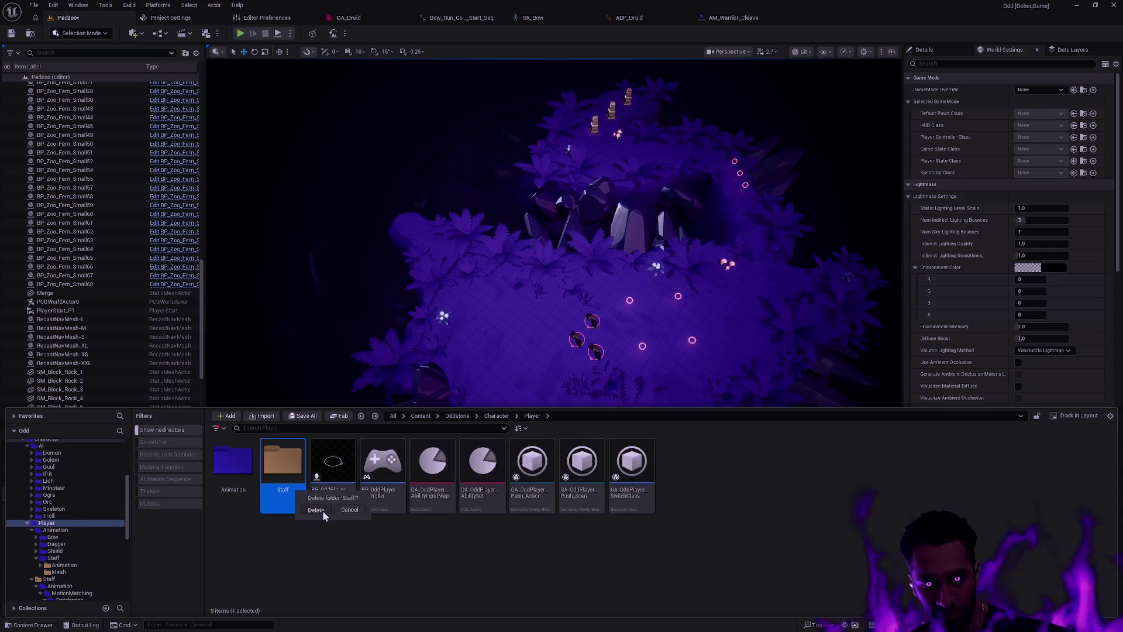
key("Delete")
left_click(535, 466)
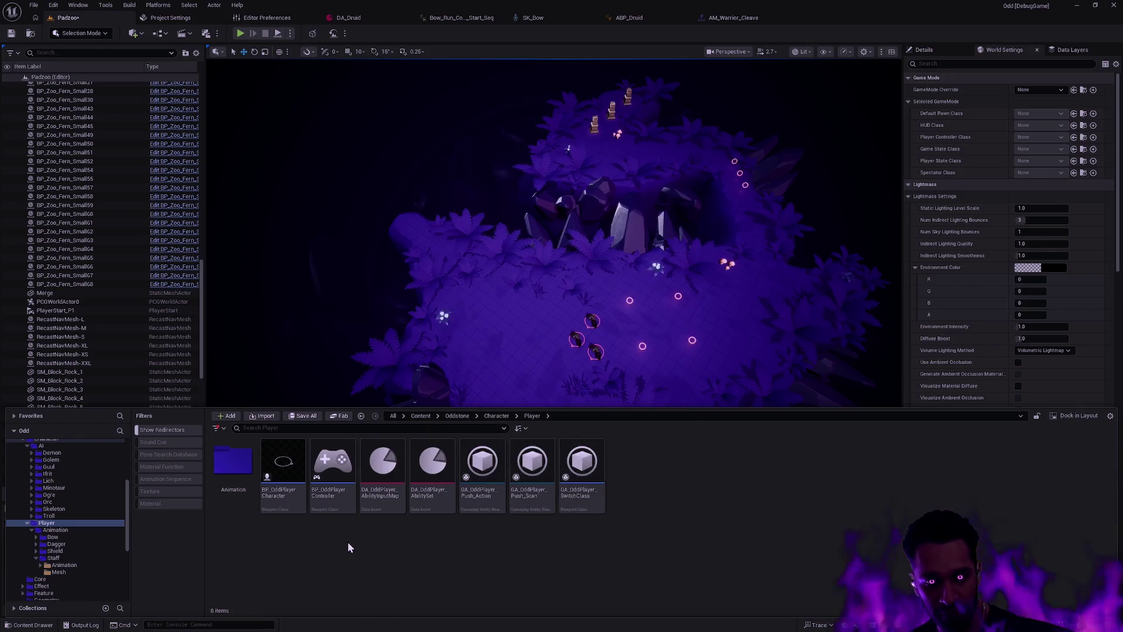
double_click(246, 471)
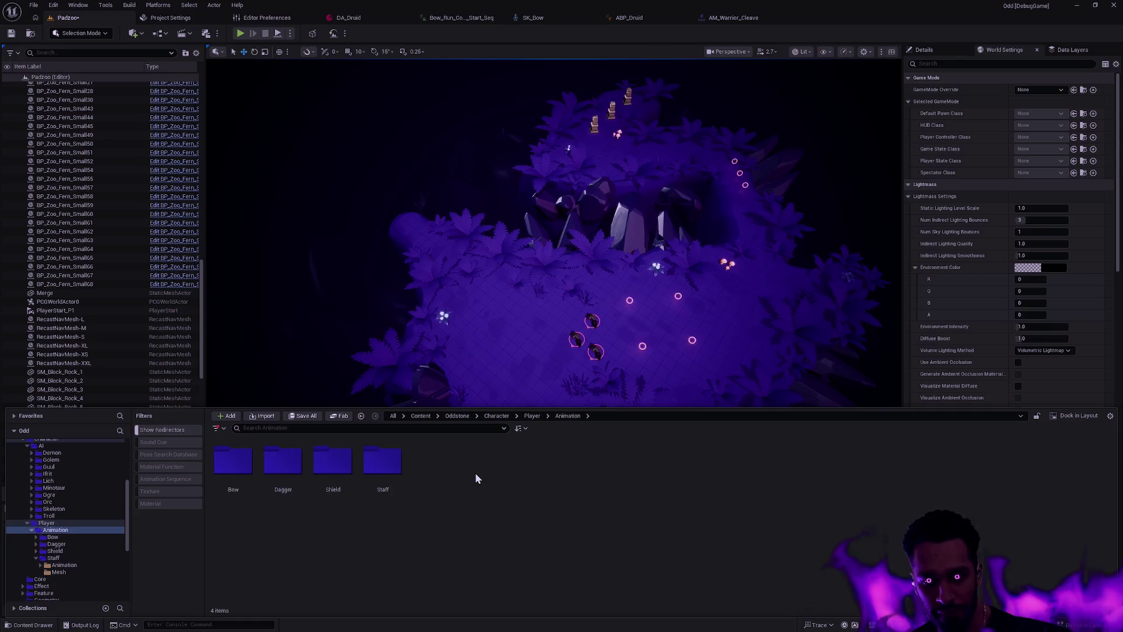
Return to the Player folder, clear the selection, and scroll the folder tree
key("alt+Left")
left_click(347, 545)
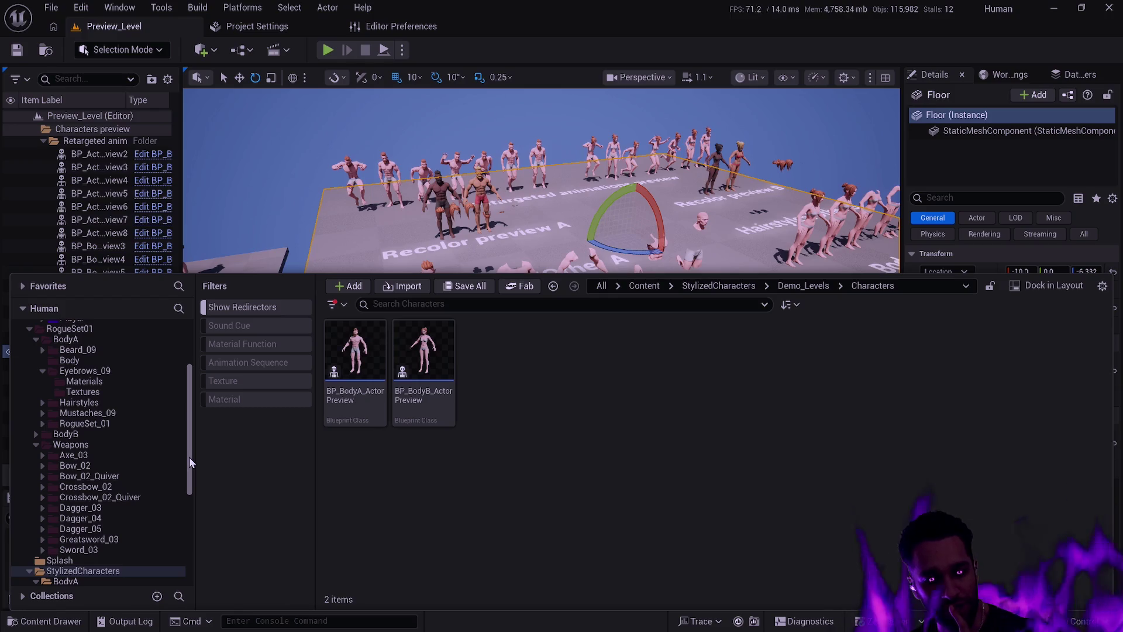
left_click_drag(188, 457, 192, 401)
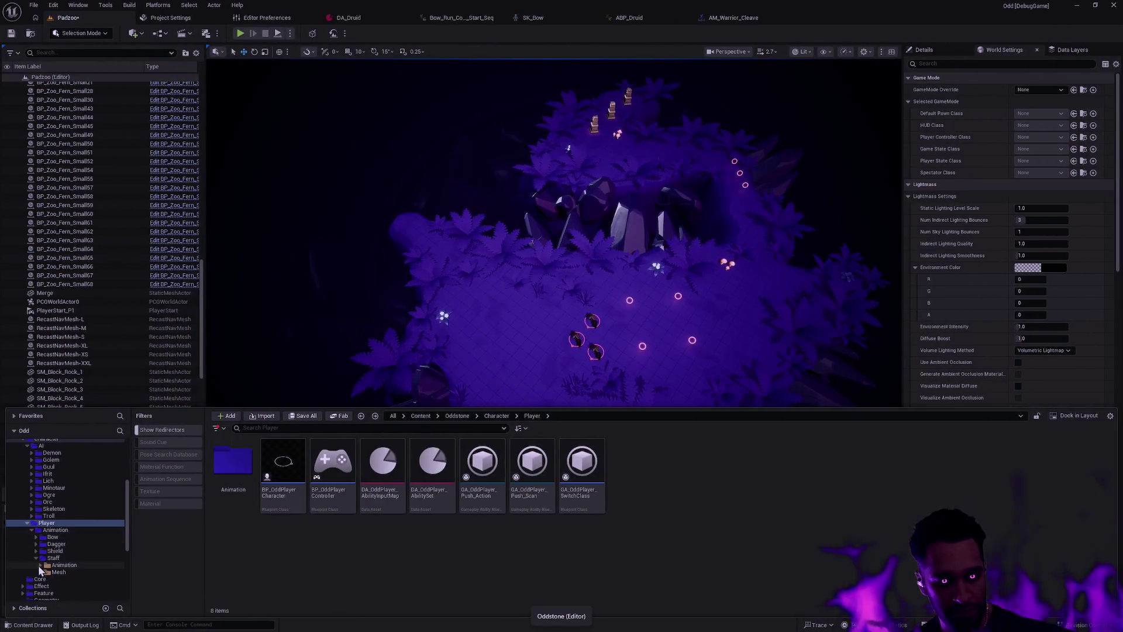
Expand the Animation > Staff folders in the tree down to its Mesh subfolder
left_click(64, 565)
left_click(58, 572)
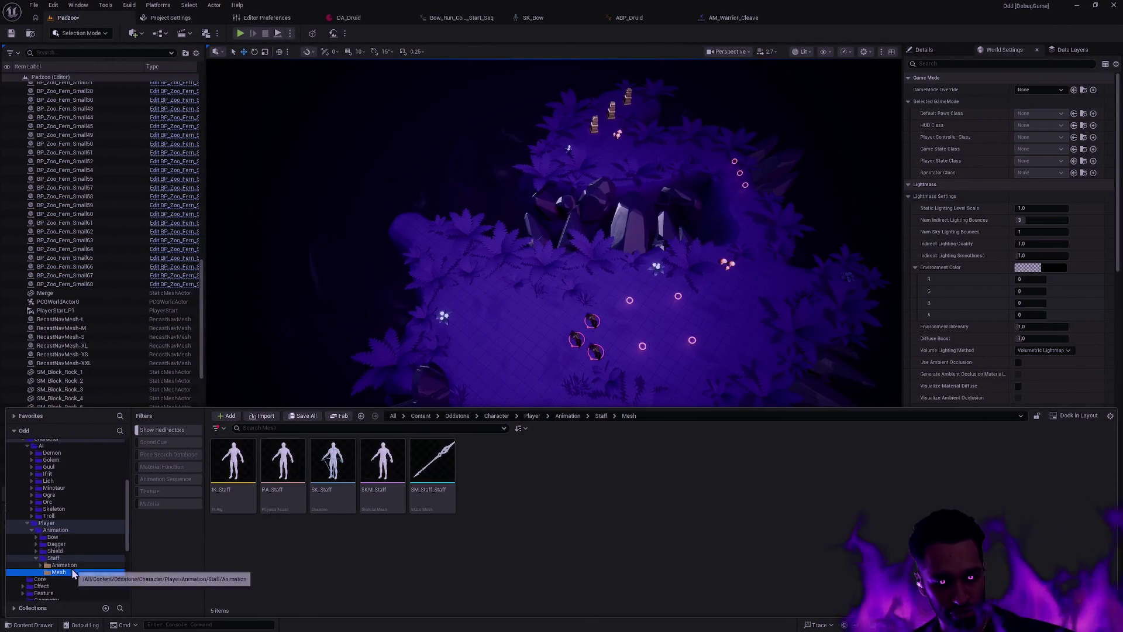
left_click(40, 565)
left_click(53, 558)
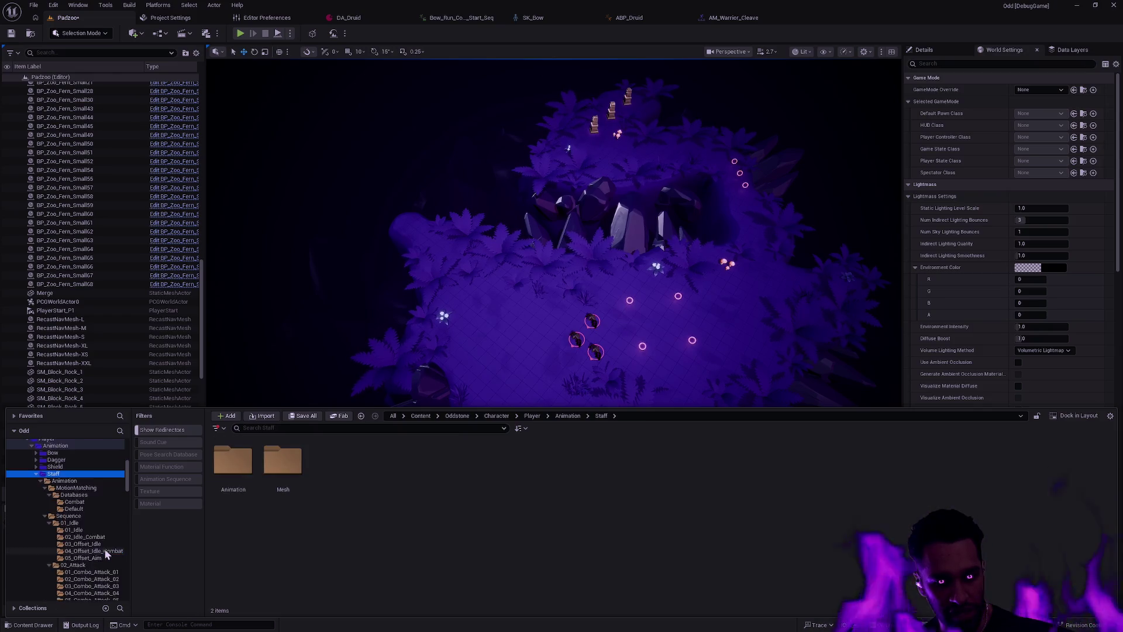
scroll(93, 544, "down", 5)
scroll(122, 531, "down", 10)
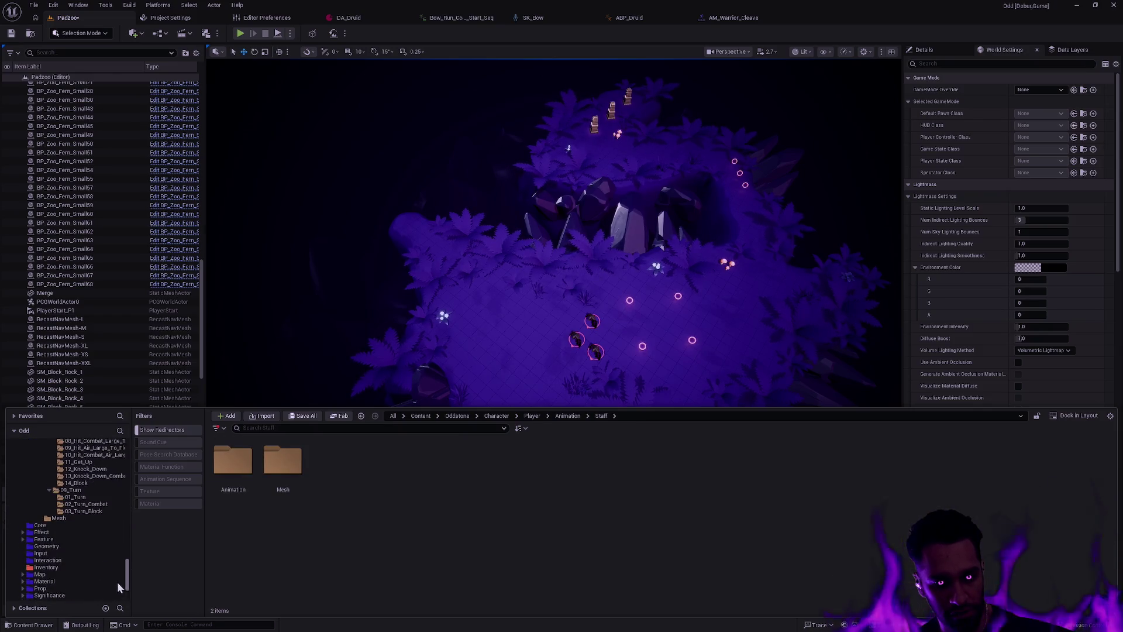
Colour all the Staff subfolders blue and return to Player > Animation
left_click(65, 515, "shift")
right_click(65, 516)
mouse_move(149, 374)
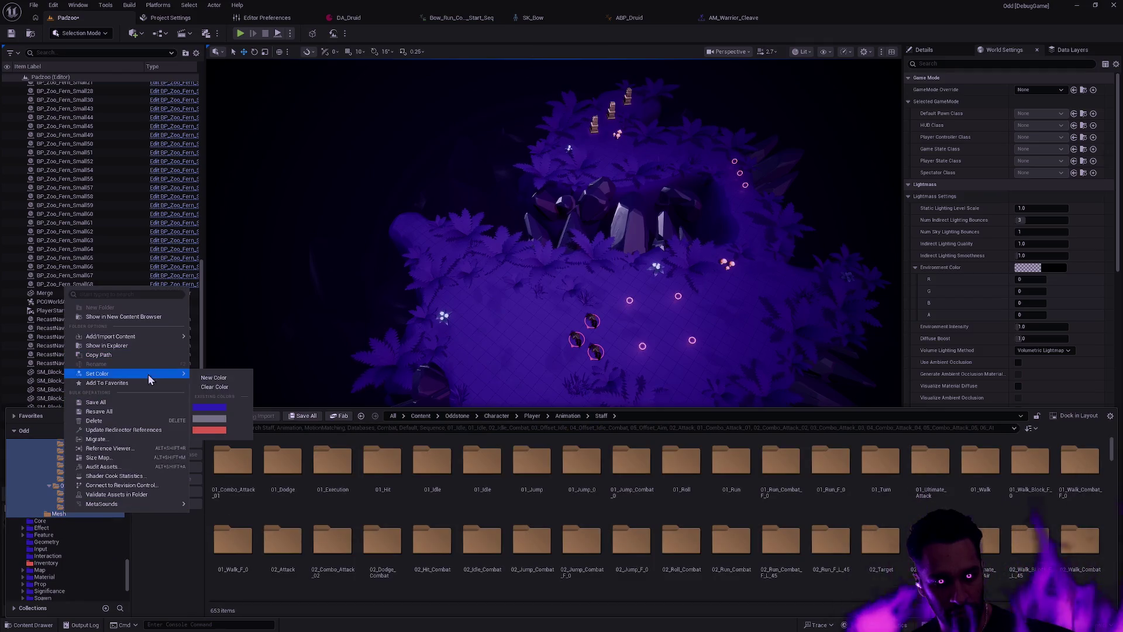
left_click(221, 406)
scroll(142, 468, "up", 5)
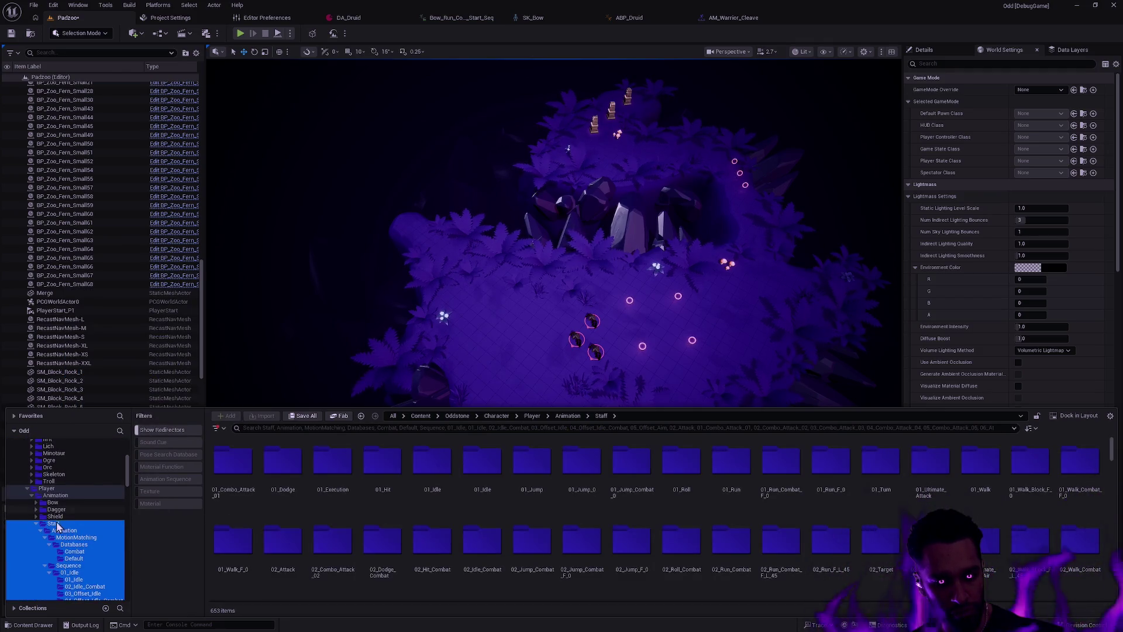
left_click(36, 524)
left_click(57, 494)
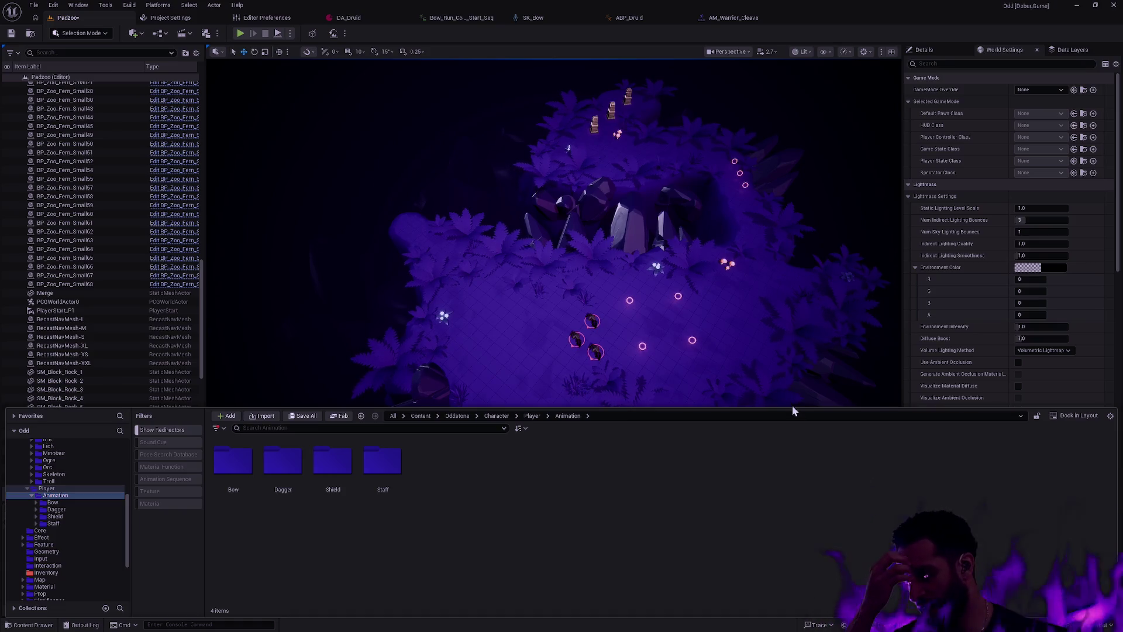
Dismiss the content drawer, clear the selection, and turn the view toward the characters and glowing rings
left_click(739, 332)
key("Escape")
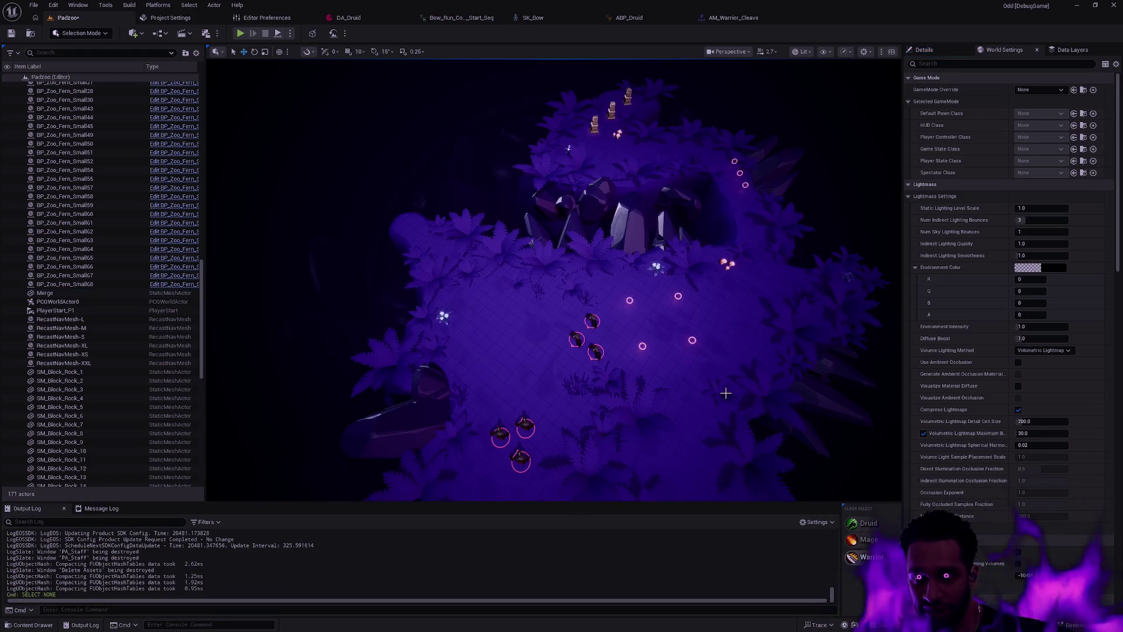
mouse_move(724, 394)
left_mouse_down()
mouse_move(743, 391)
mouse_move(735, 326)
mouse_move(688, 403)
left_mouse_up()
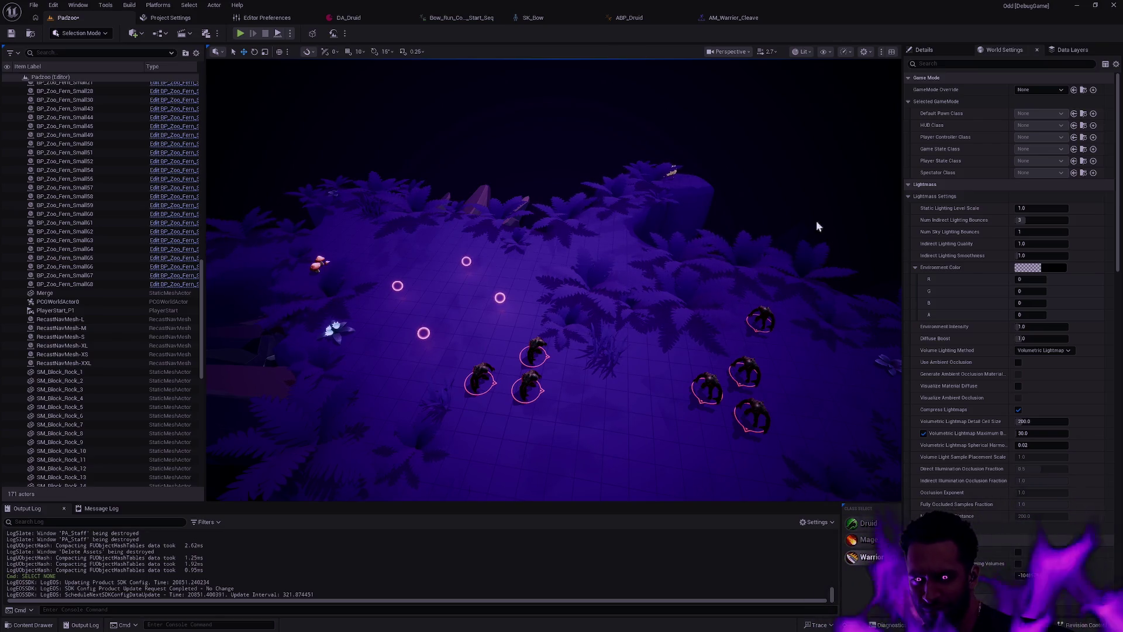
scroll(652, 326, "up", 2)
scroll(662, 326, "up", 3)
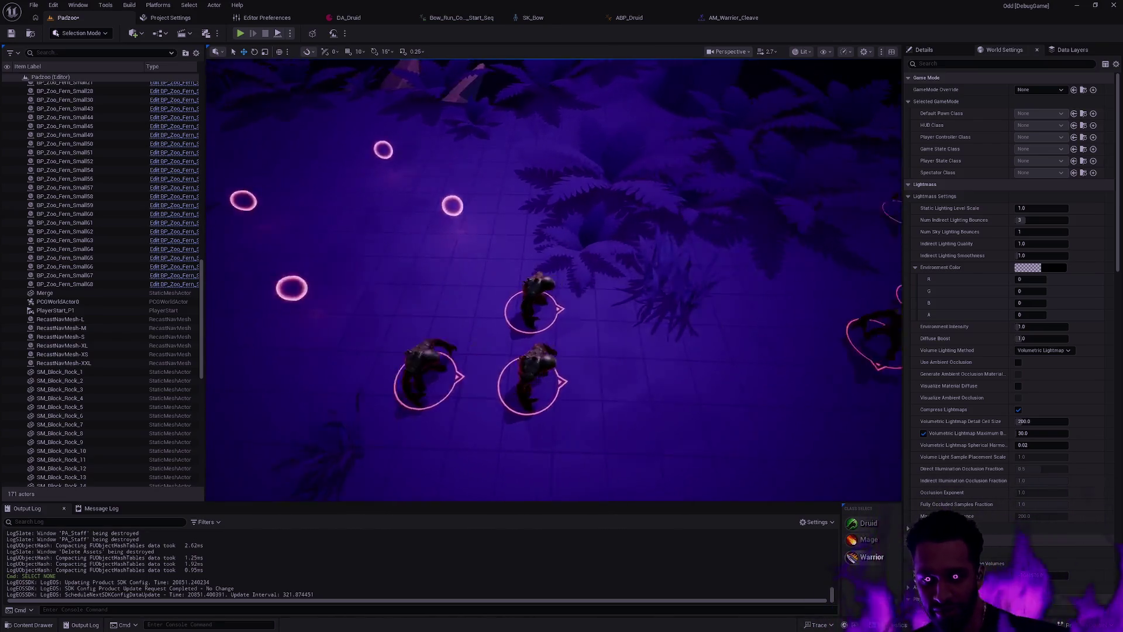
scroll(662, 326, "down", 2)
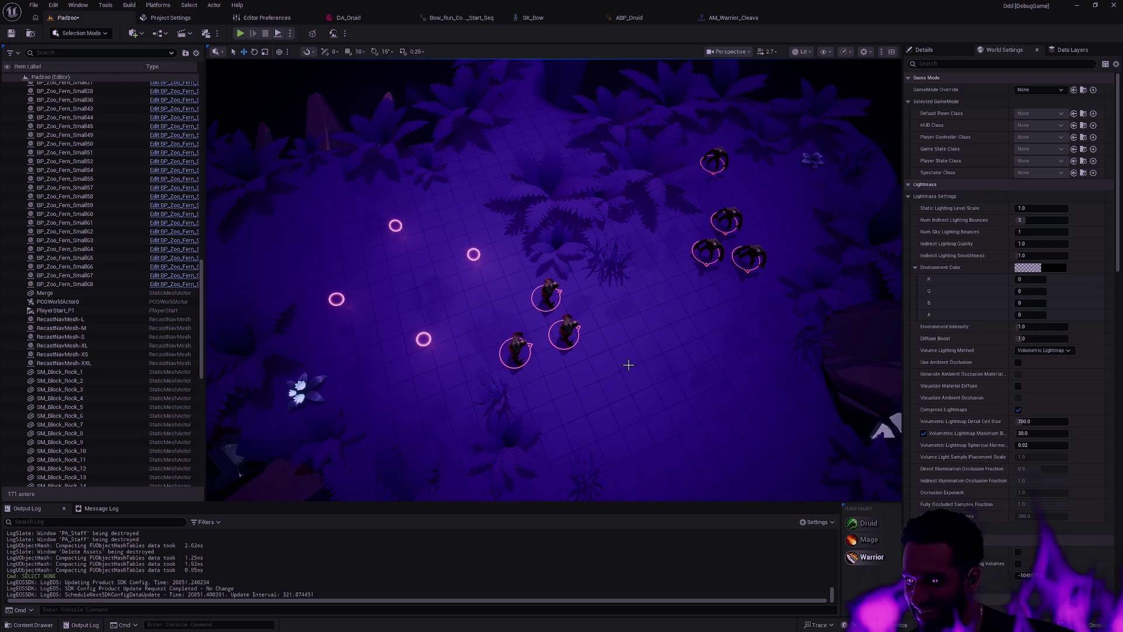
key("ctrl+space")
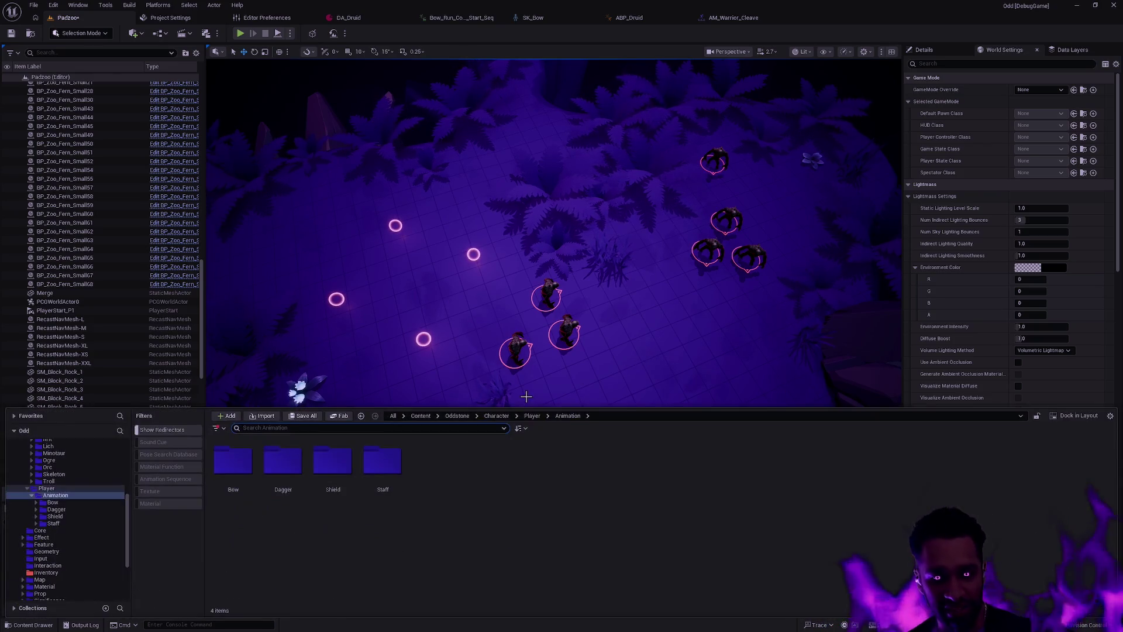
key("ctrl+space")
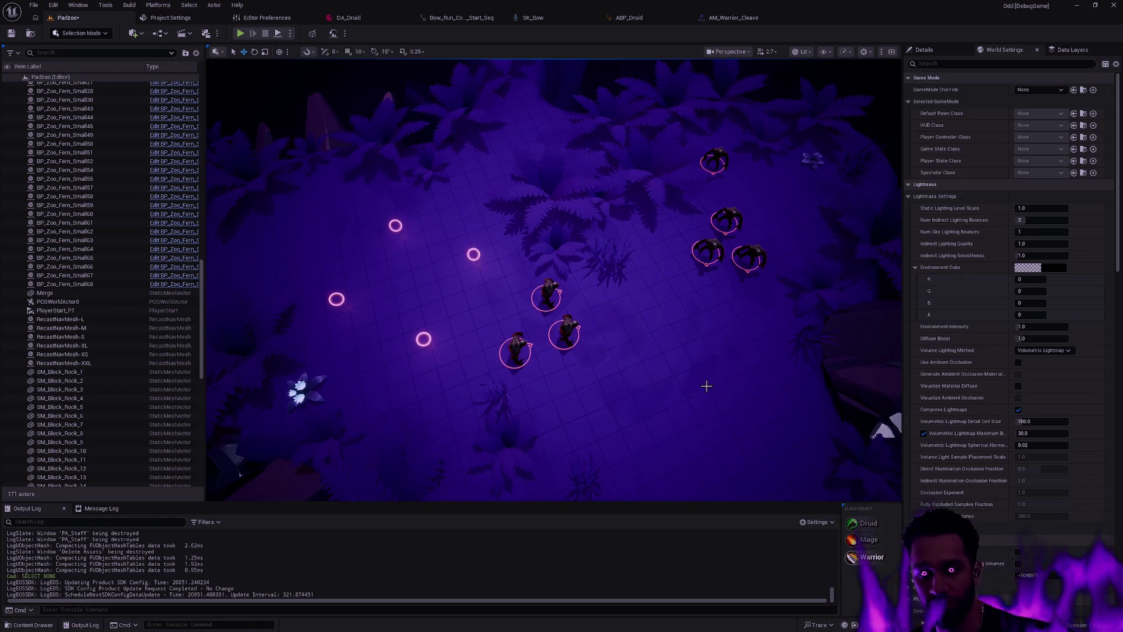
Scroll through the Padson level's Lightmass settings
scroll(592, 379, "up", 10)
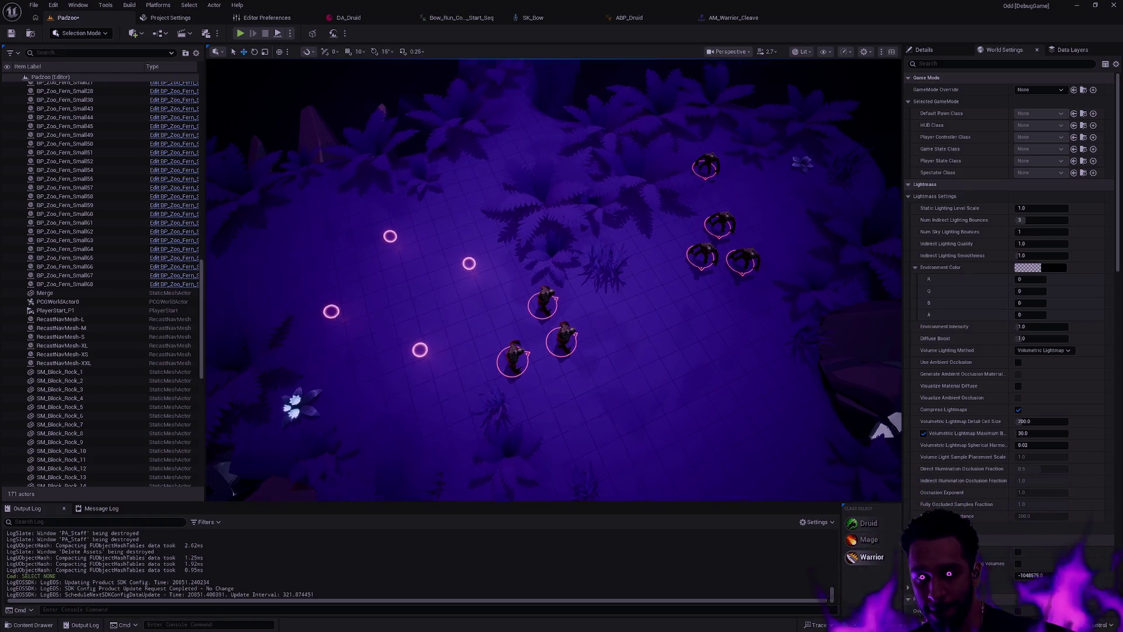
scroll(591, 379, "down", 10)
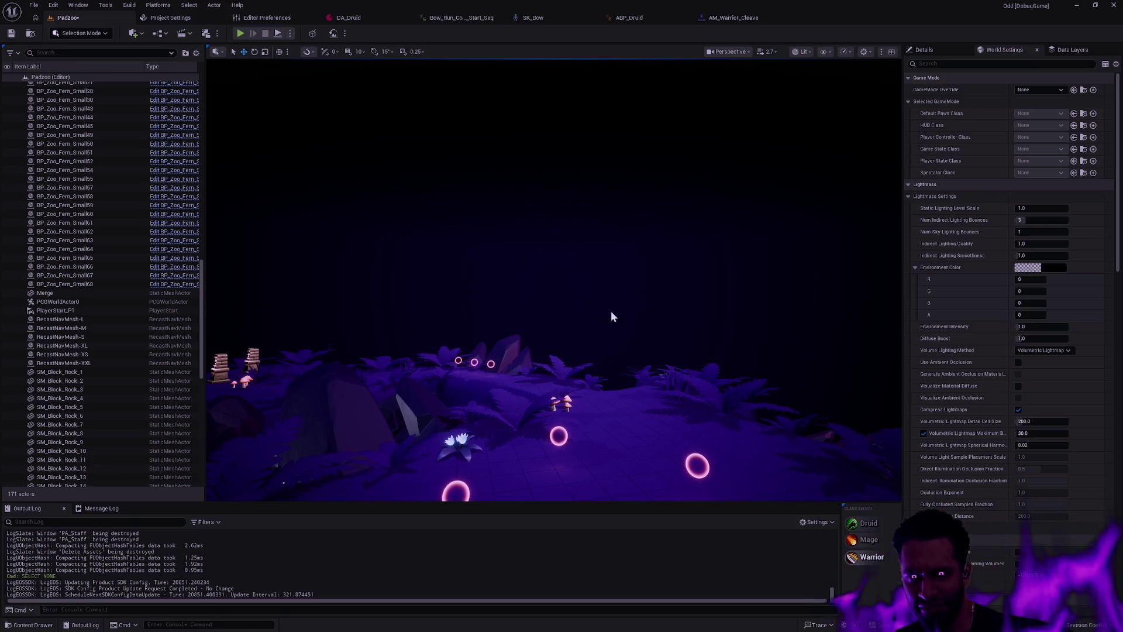
Orbit the camera to look down onto the player characters on the island
mouse_move(683, 319)
left_mouse_down()
mouse_move(683, 416)
mouse_move(833, 447)
mouse_move(661, 325)
mouse_move(671, 323)
left_mouse_up()
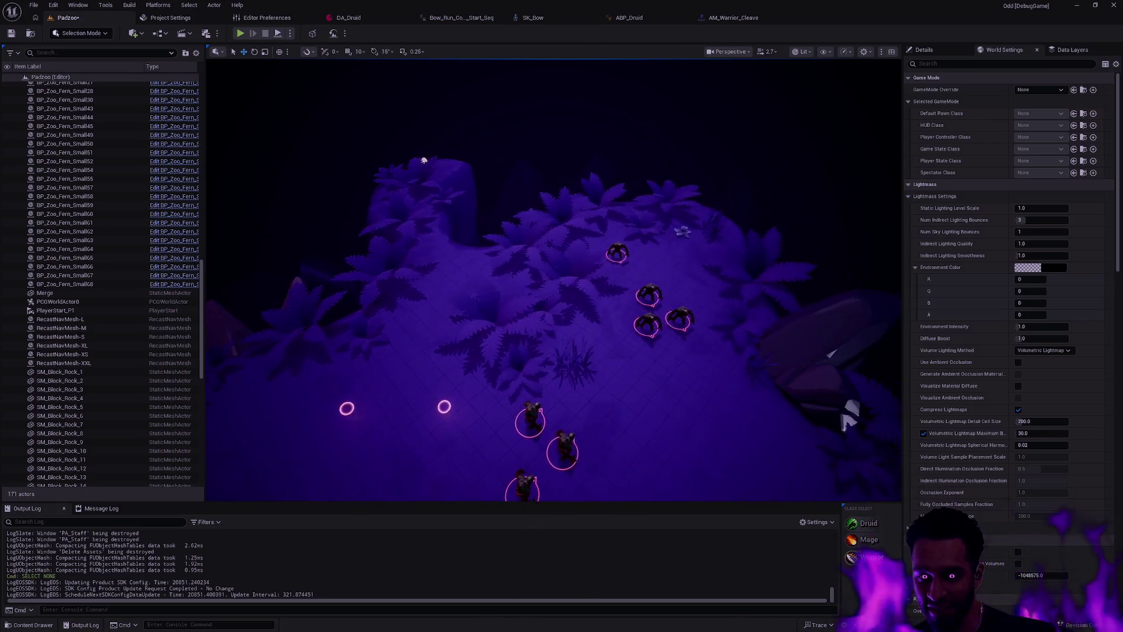
left_click_drag(688, 350, 720, 350)
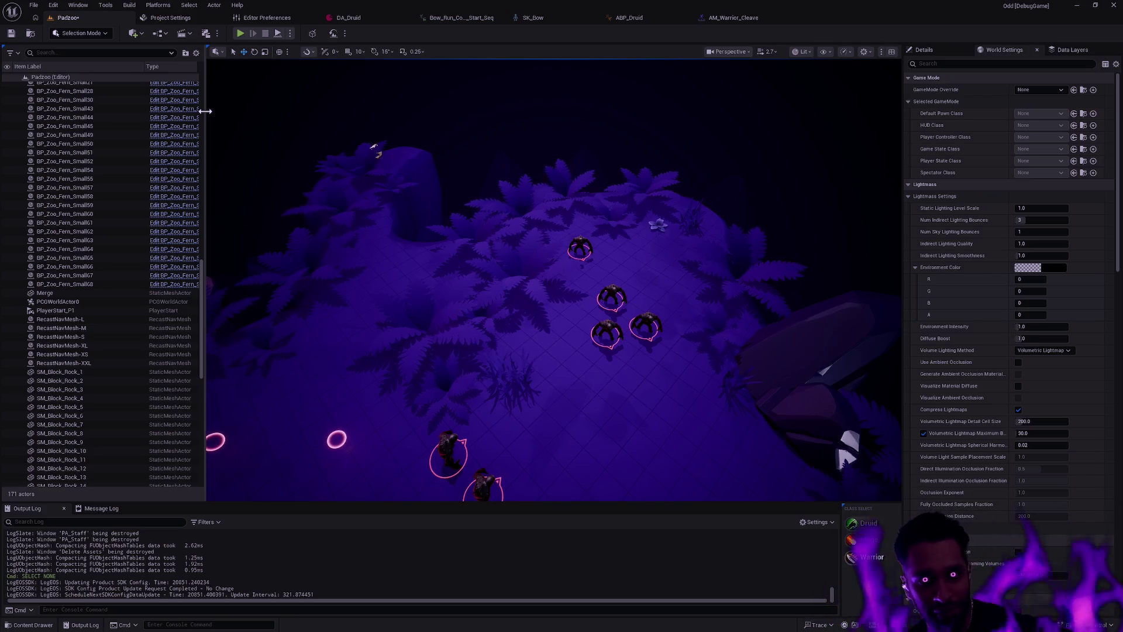
Widen the Outliner to show full actor type names and dolly the viewport toward the characters
mouse_move(205, 110)
left_mouse_down()
mouse_move(233, 105)
mouse_move(111, 82)
mouse_move(130, 78)
mouse_move(120, 78)
left_mouse_up()
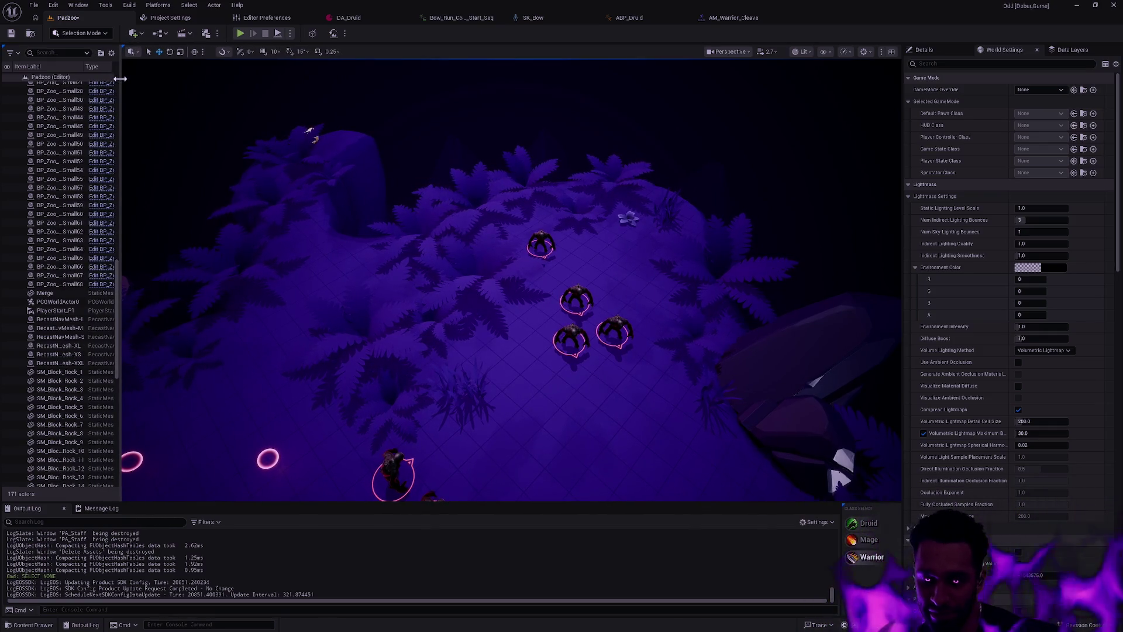
left_click_drag(119, 214, 226, 198)
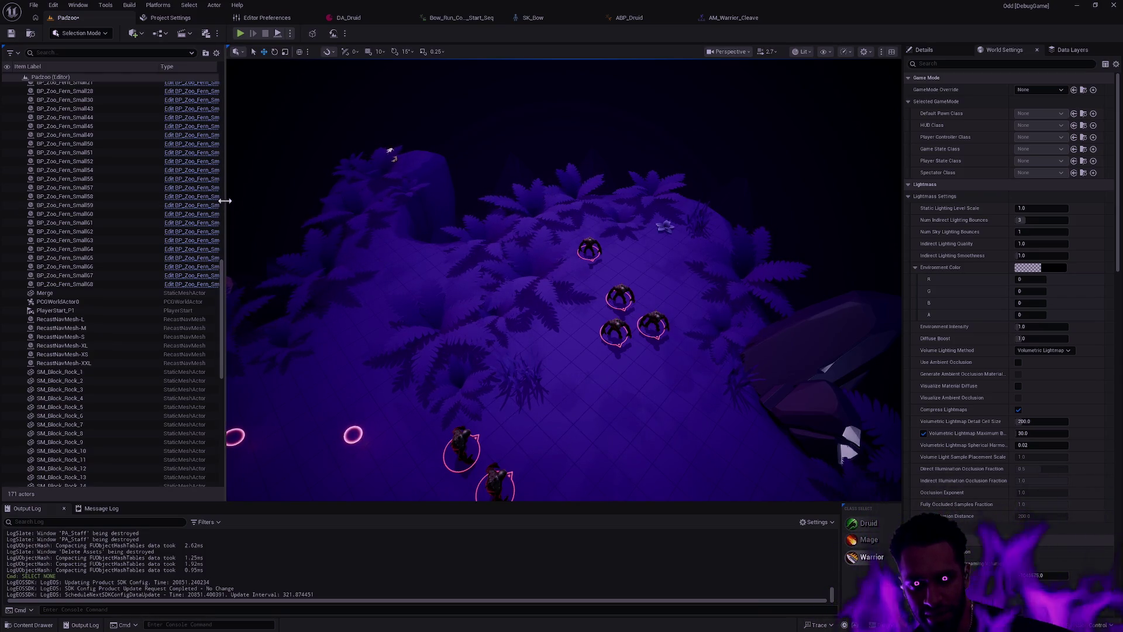
left_click_drag(226, 201, 227, 201)
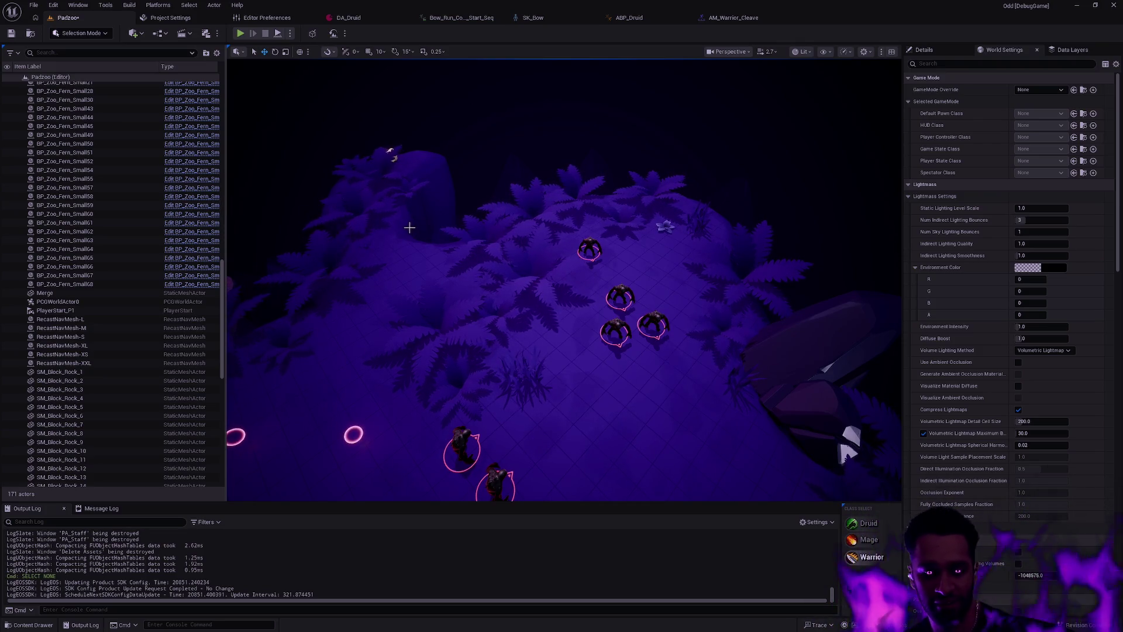
scroll(468, 264, "up", 10)
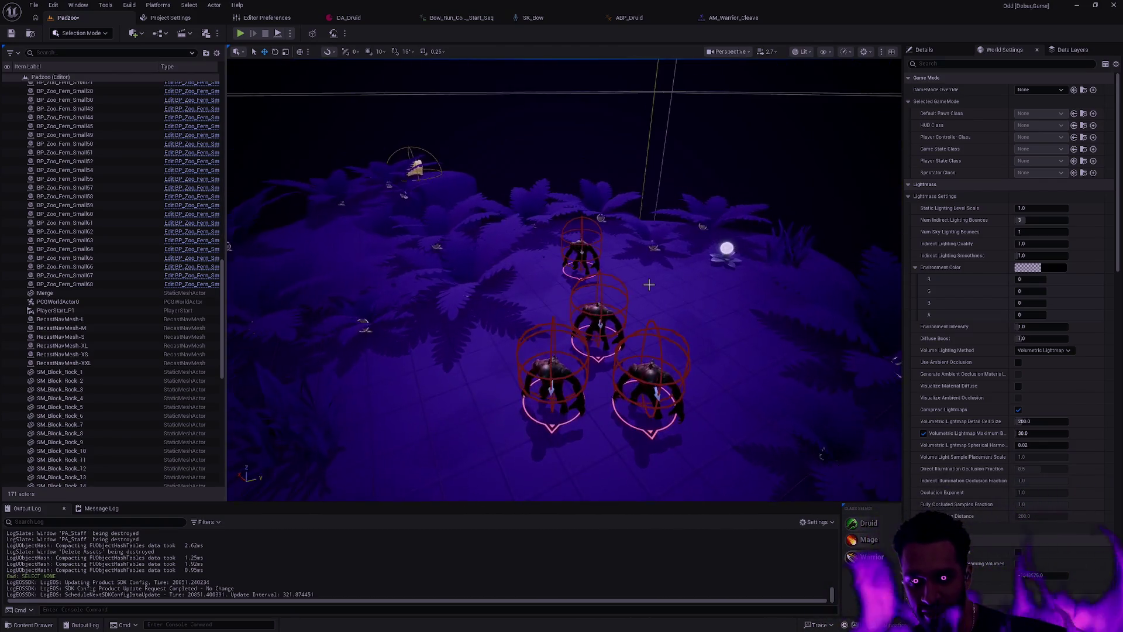
key("ctrl+space")
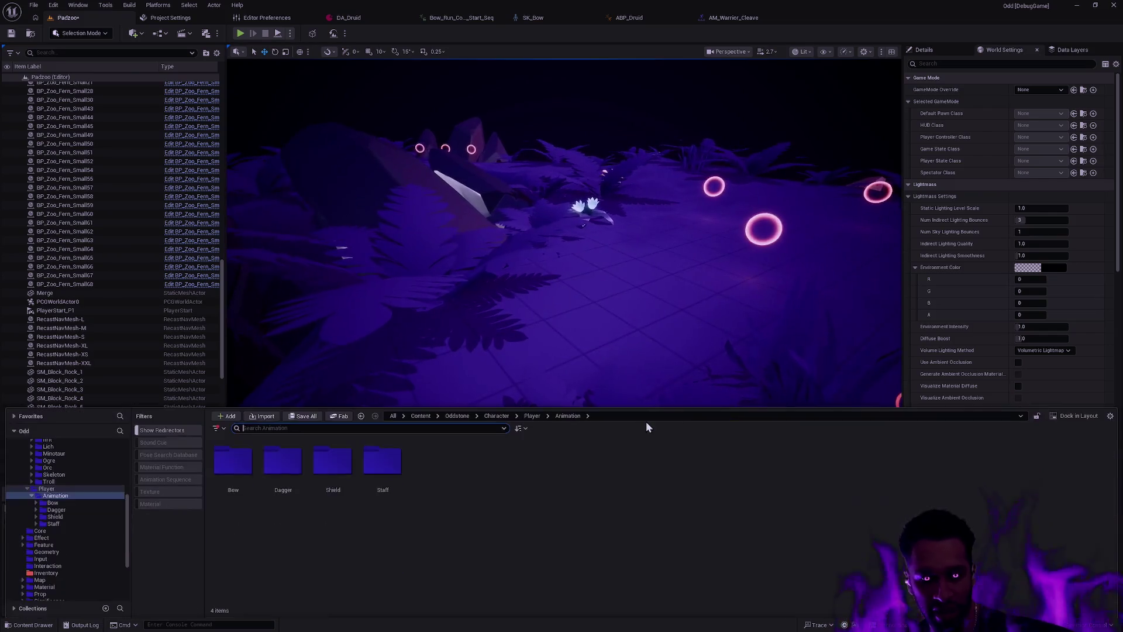
left_click(69, 495)
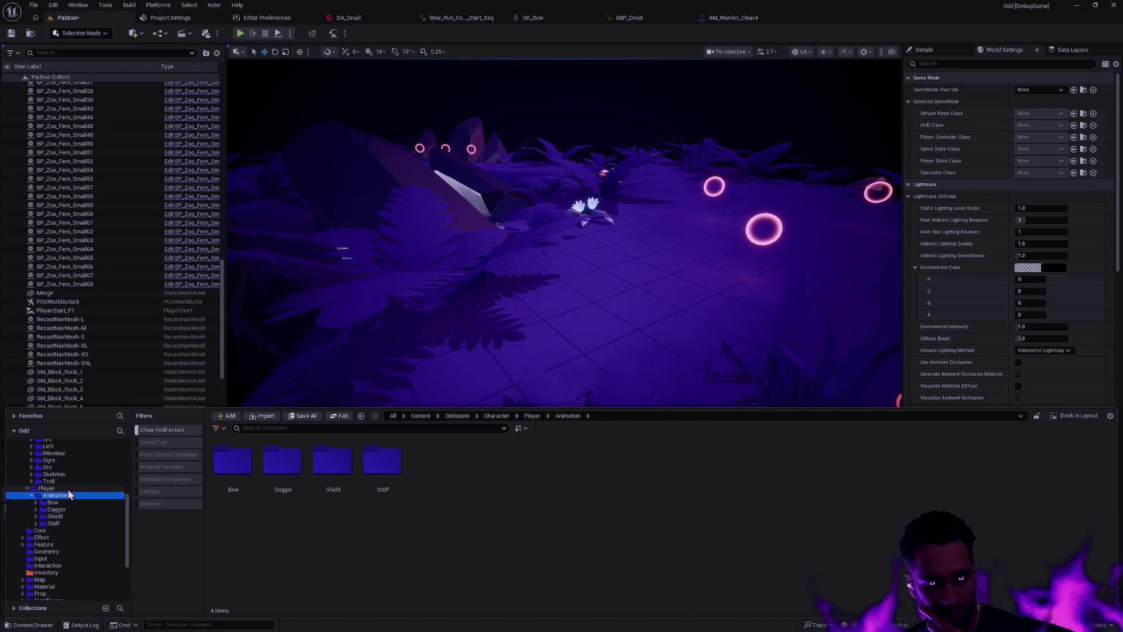
left_click(69, 489)
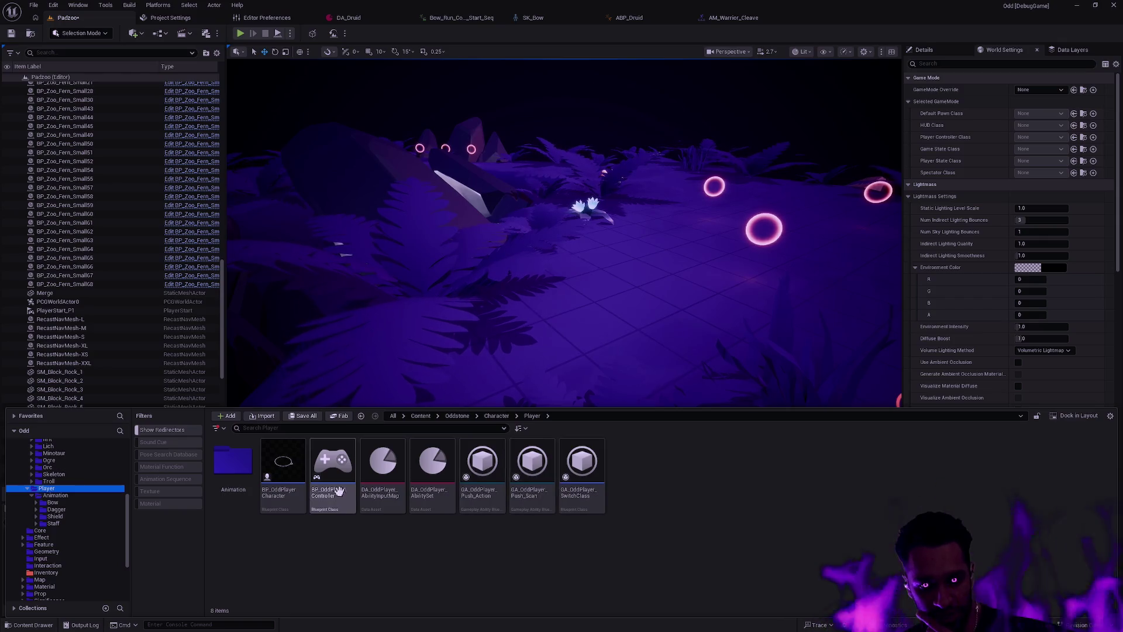
mouse_move(340, 492)
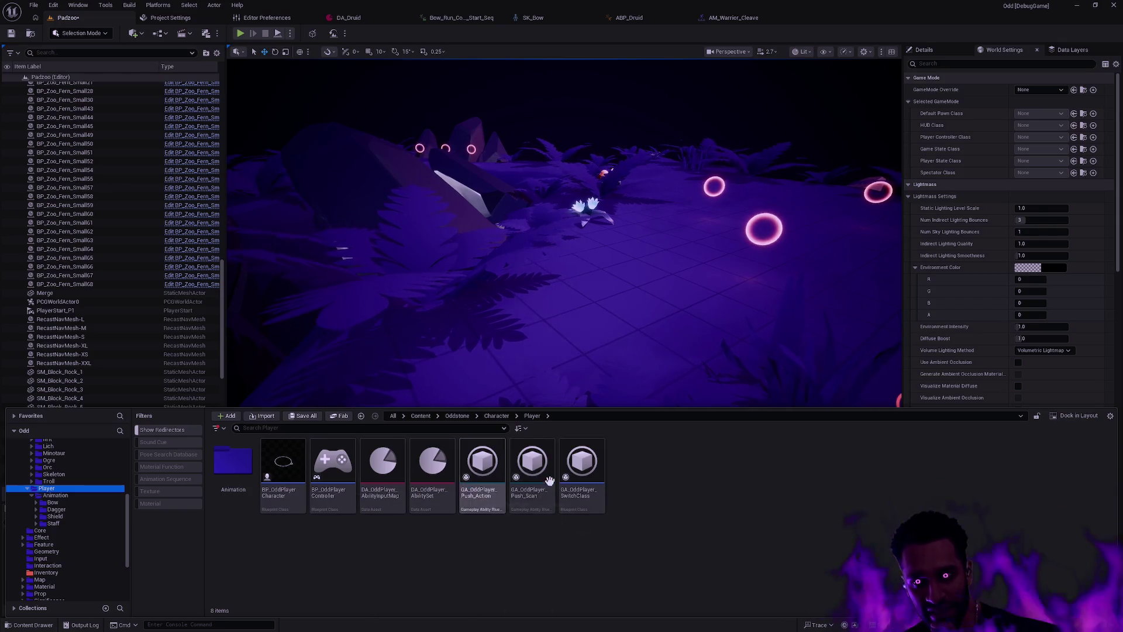
mouse_move(589, 464)
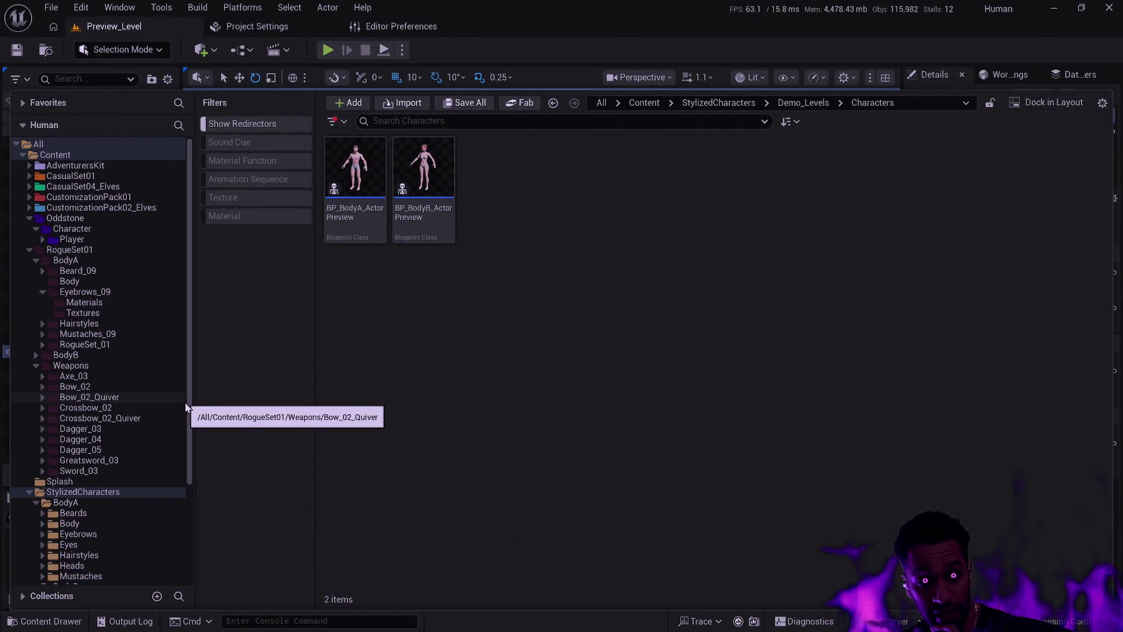
Select the RogueSet01 pack and filter the Content Browser to show only its textures
left_click(107, 304)
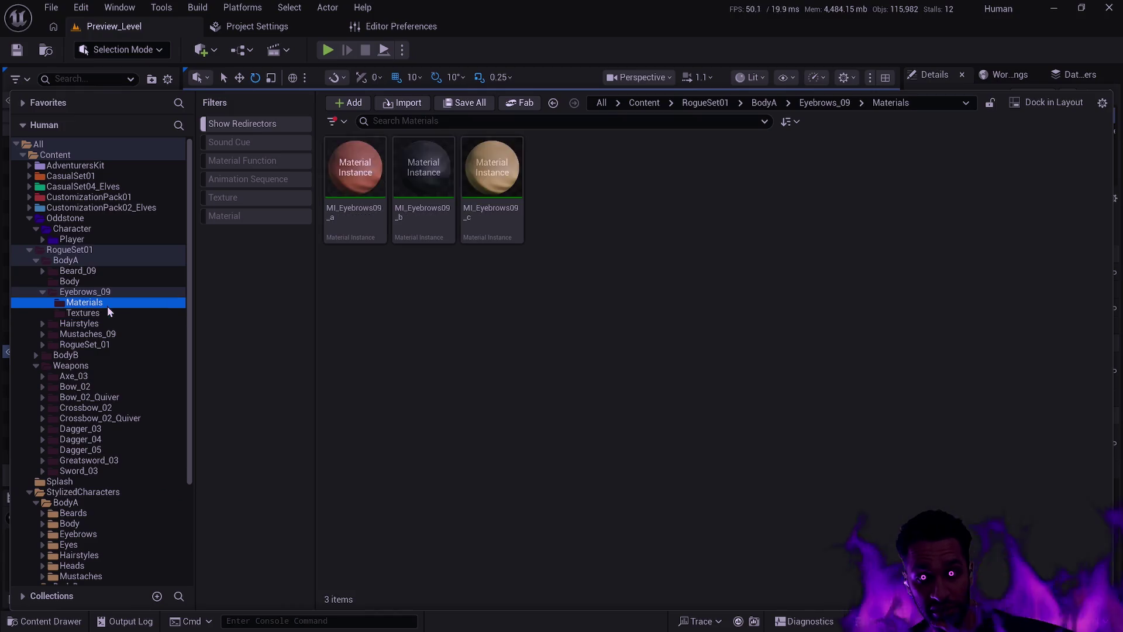
left_click(89, 252)
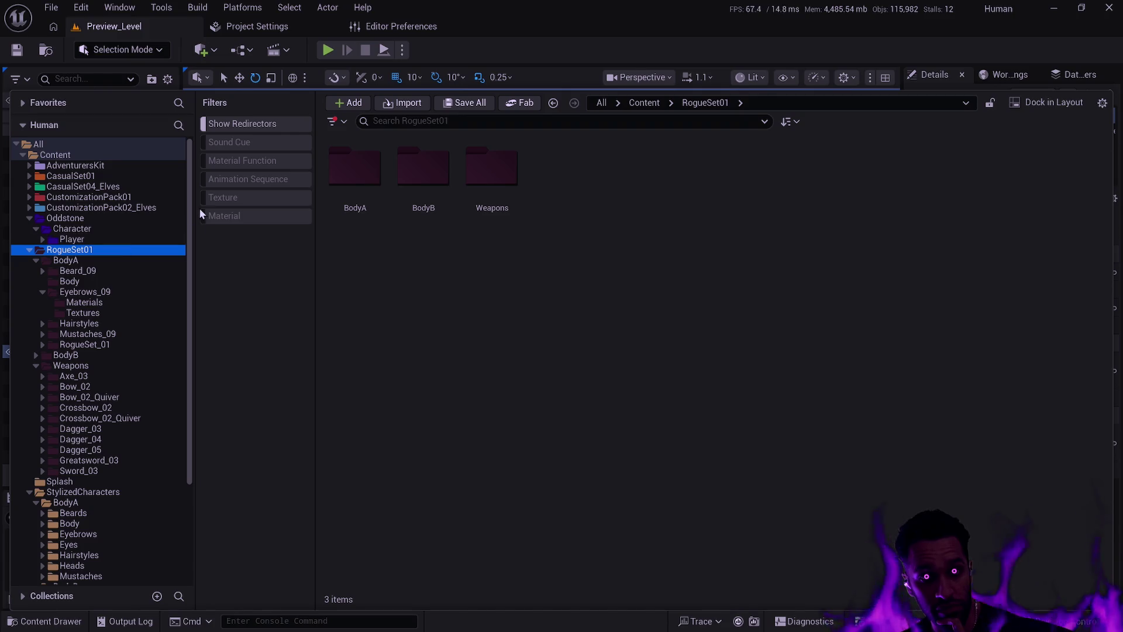
left_click(241, 202)
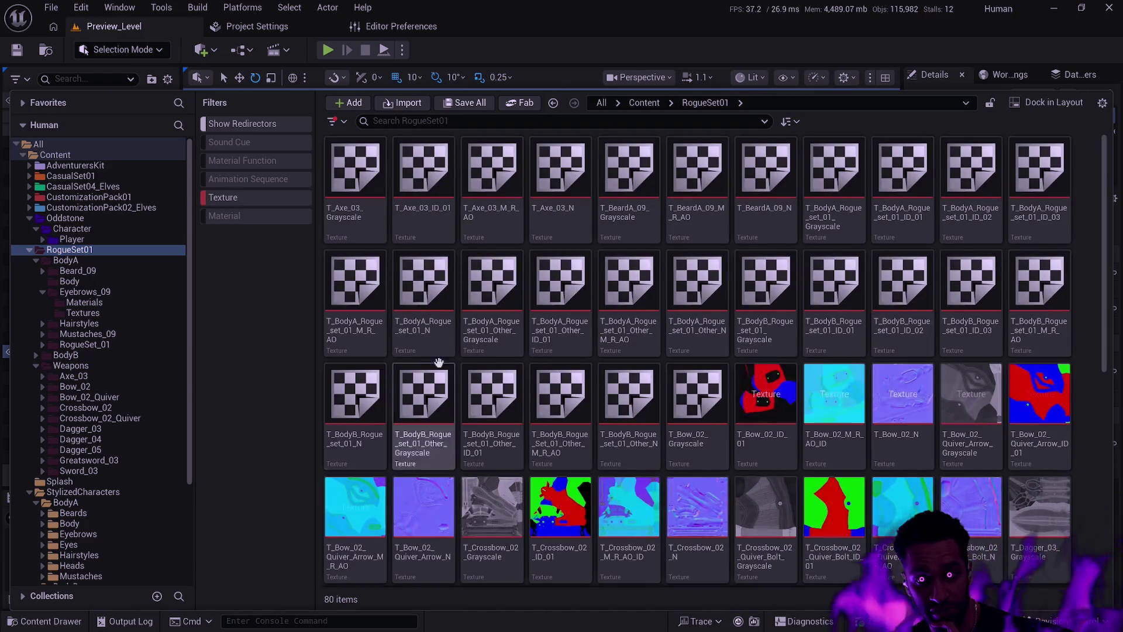
mouse_move(512, 359)
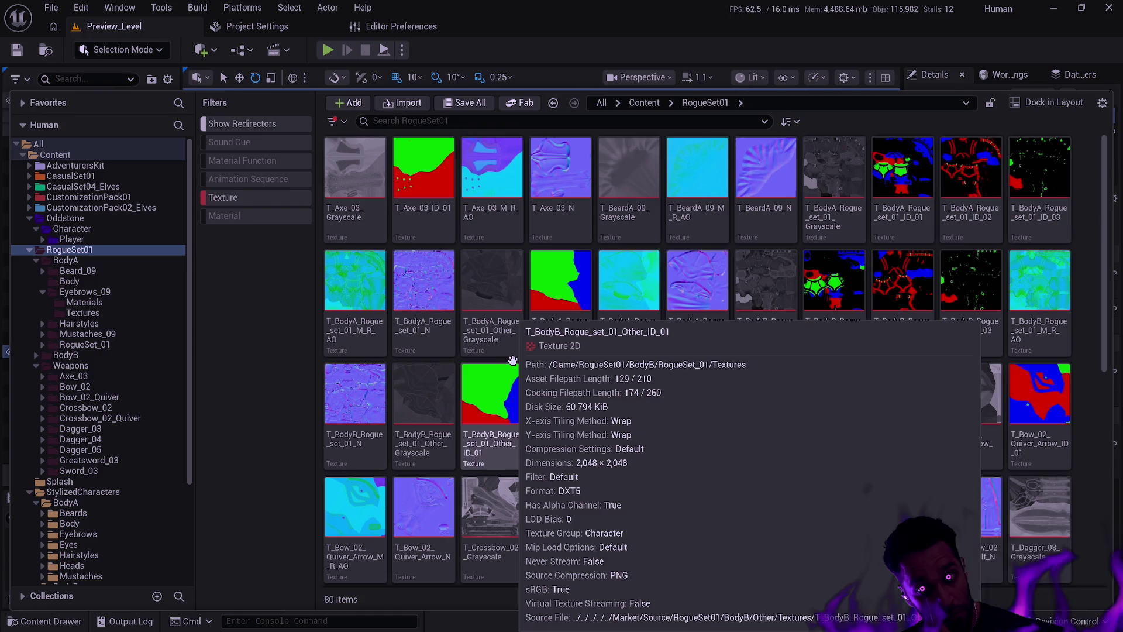
scroll(512, 360, "down", 8)
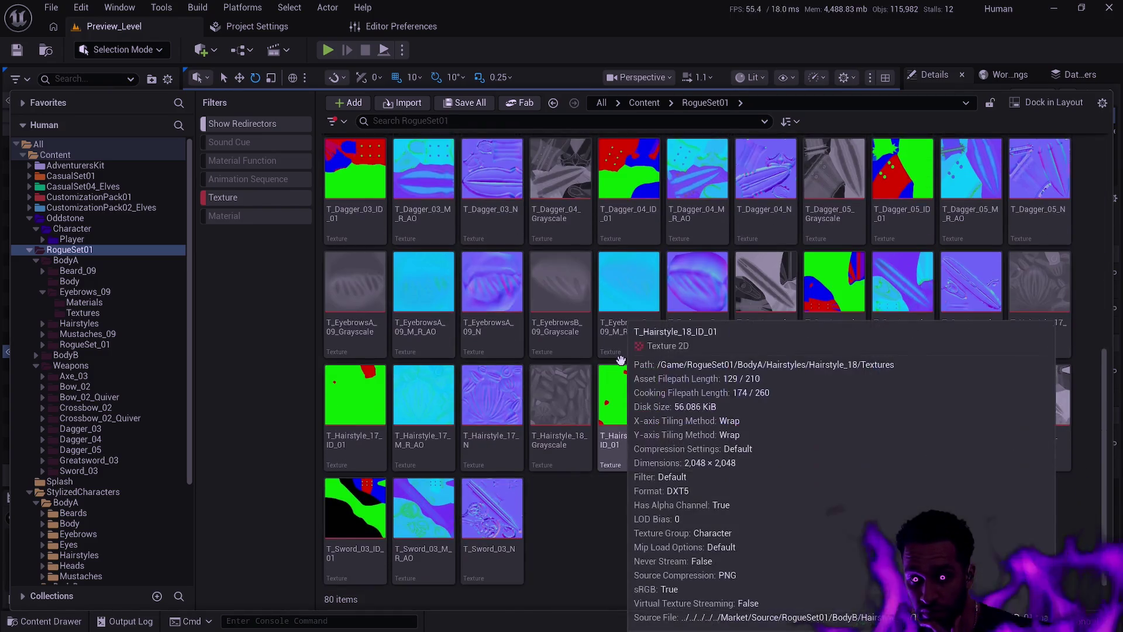
mouse_move(574, 413)
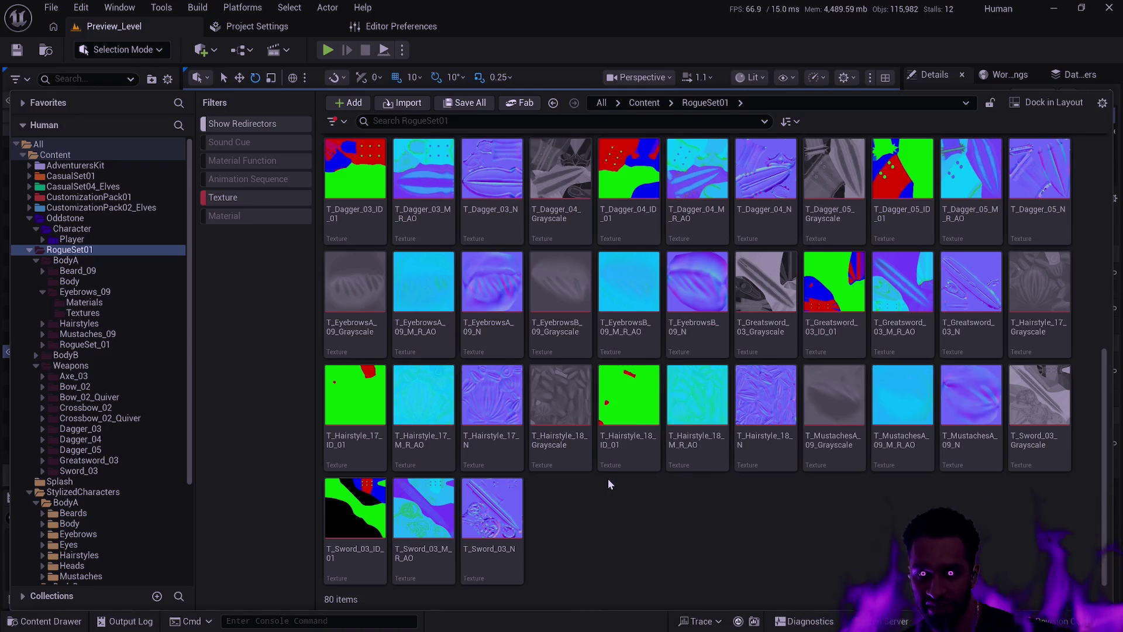
scroll(609, 479, "up", 8)
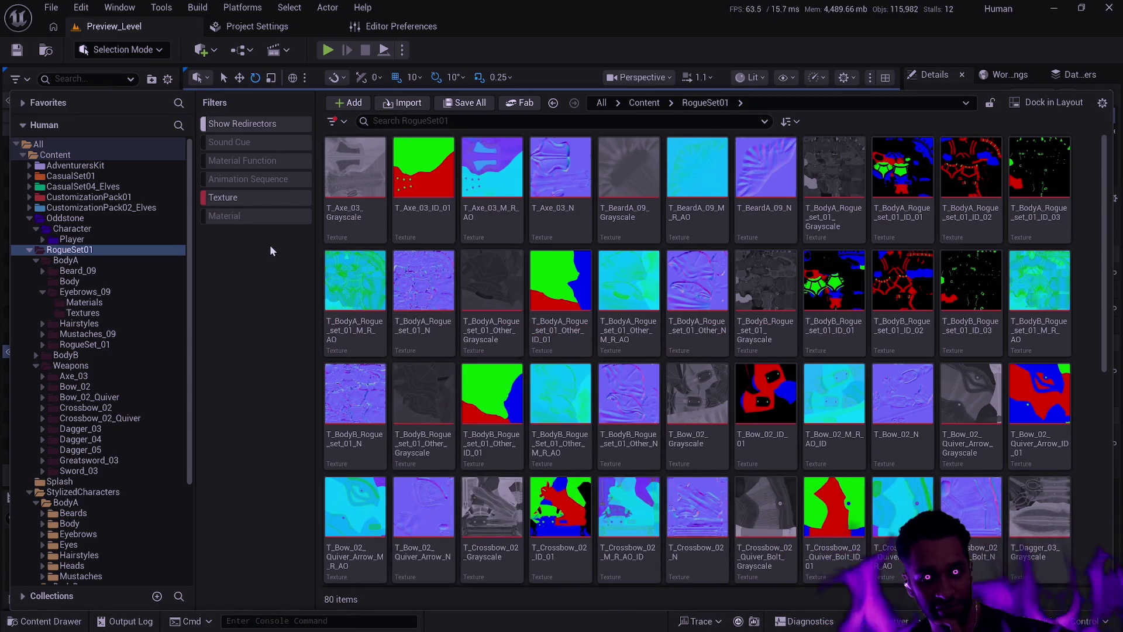
Clear the Texture filter and look inside BodyA Hairstyles > Hairstyle_17, then return to Hairstyles
left_click(80, 324)
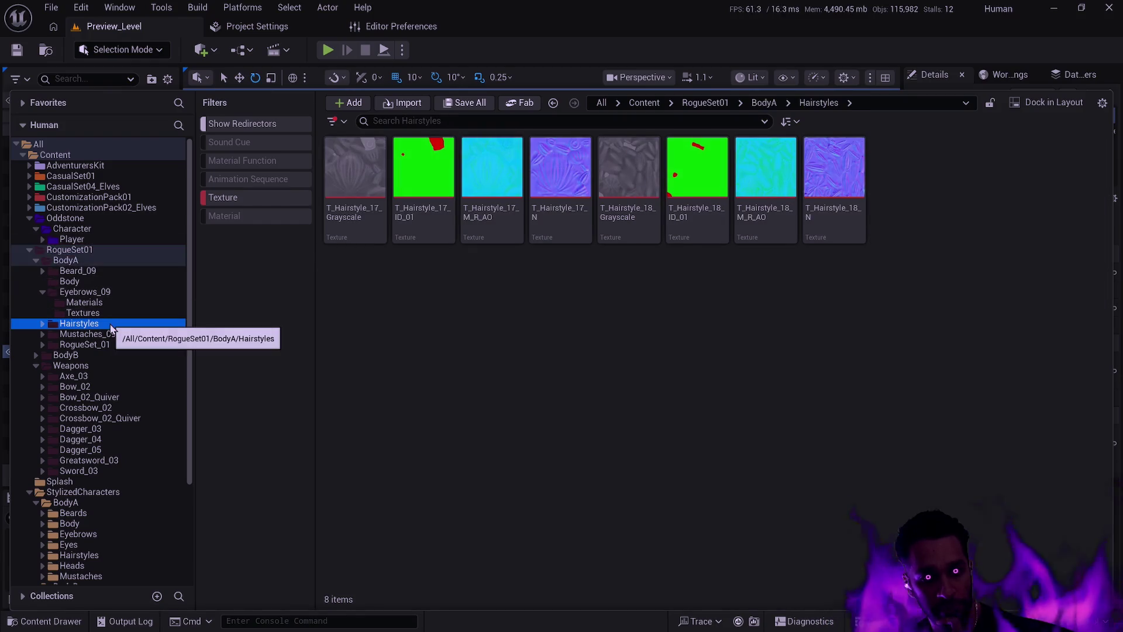
left_click(230, 199)
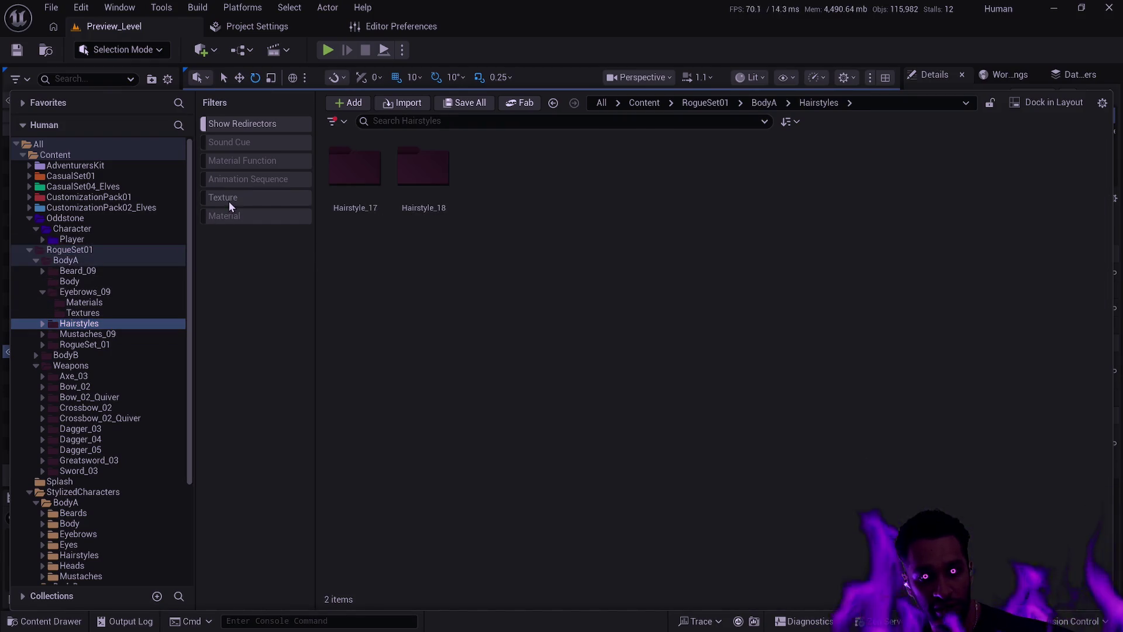
double_click(338, 226)
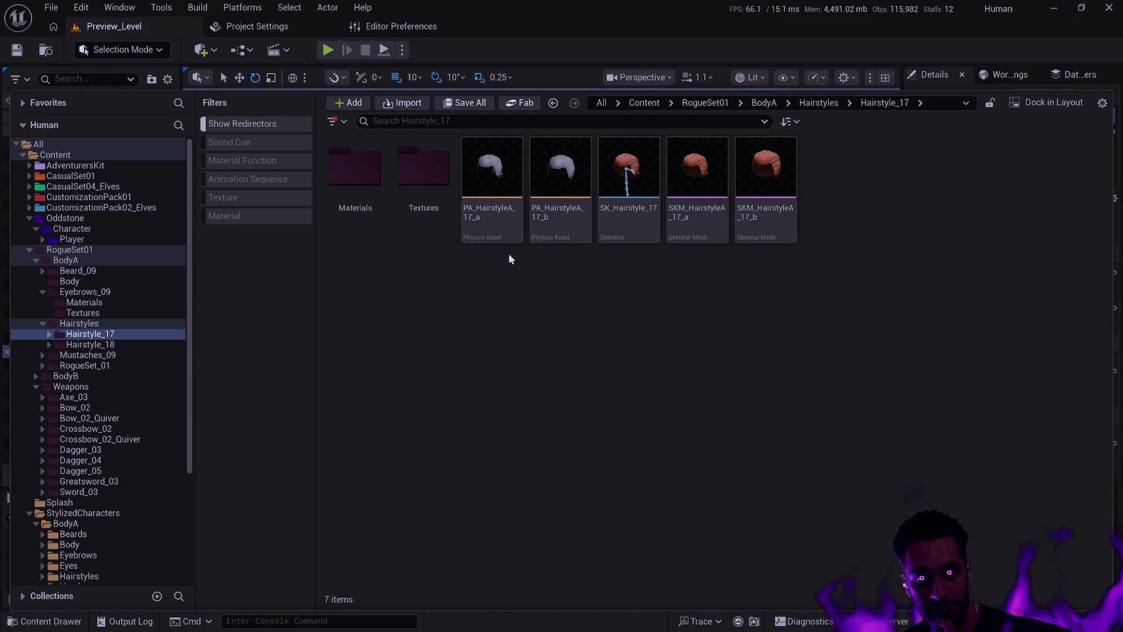
key("alt+Left")
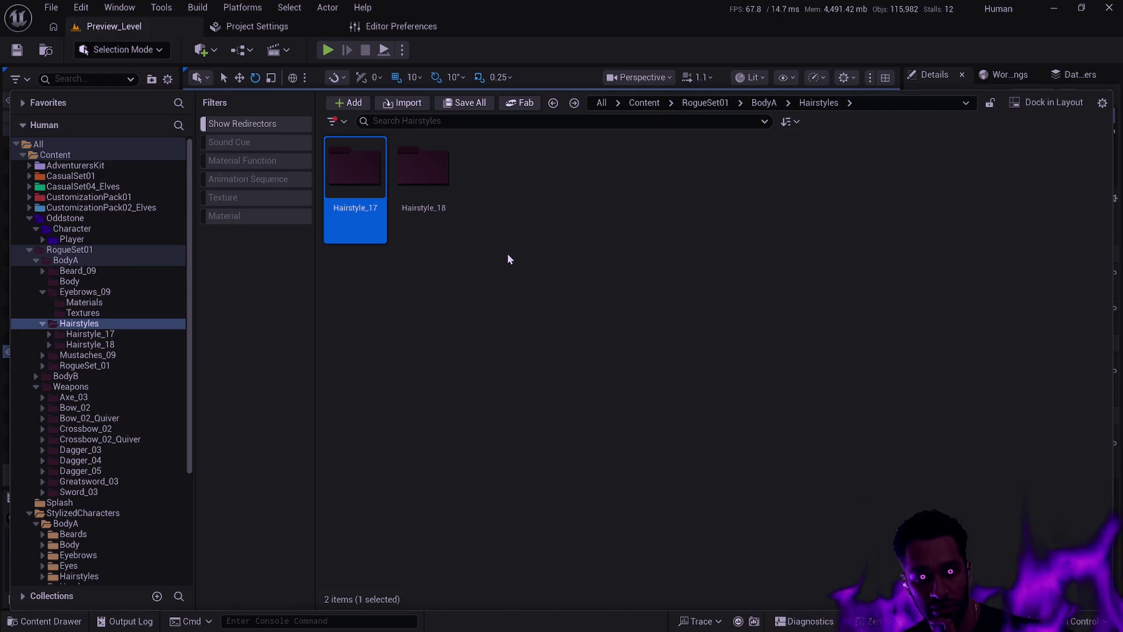
Collapse RogueSet01's BodyA and Weapons, then expand CustomizationPack01, CustomizationPack02_Elves and CasualSet04_Elves
left_click(36, 261)
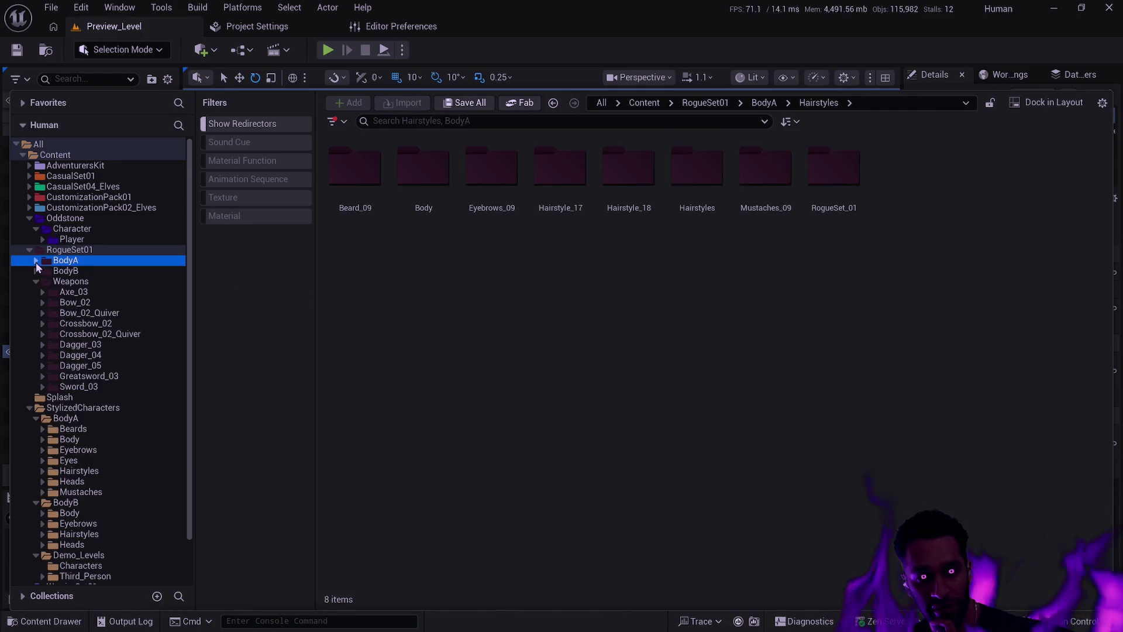
left_click(36, 282)
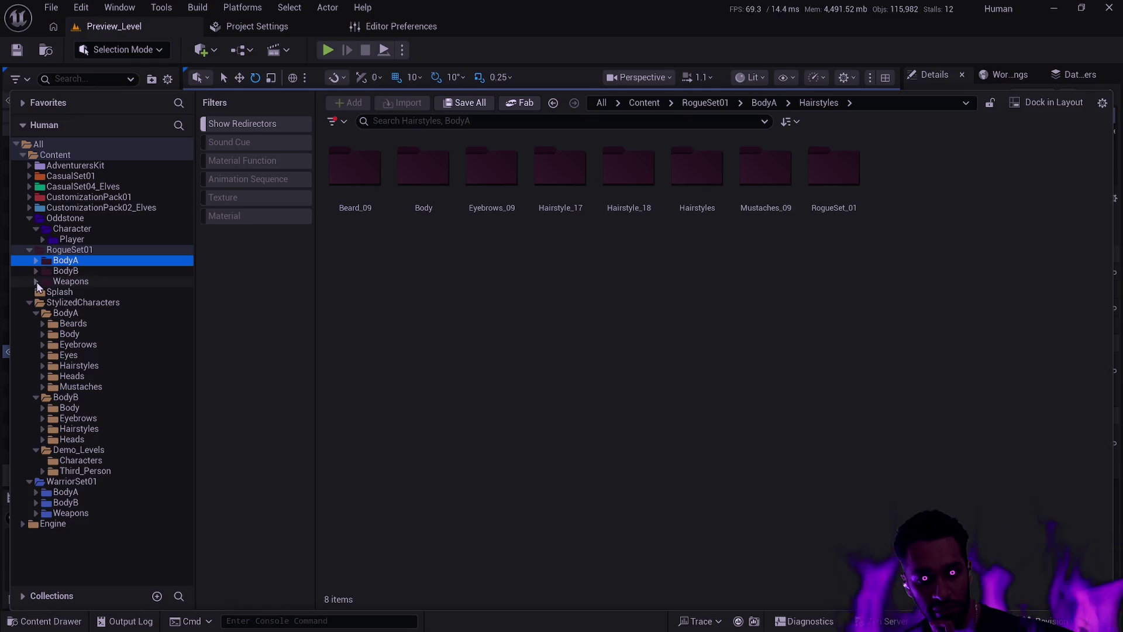
left_click(30, 198)
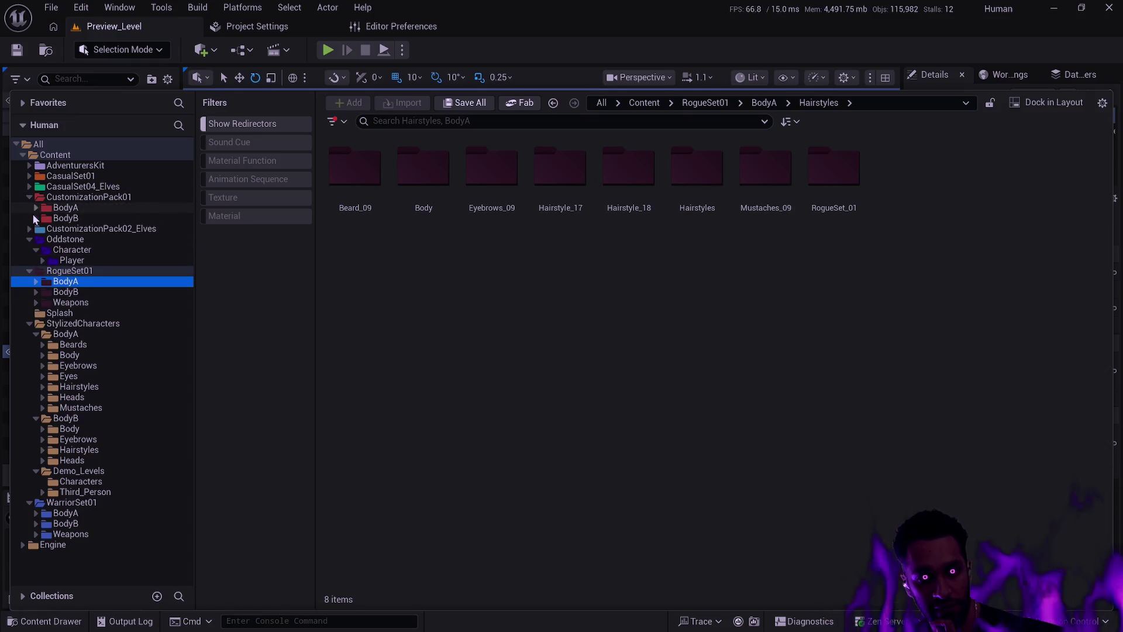
left_click(36, 218)
left_click(35, 219)
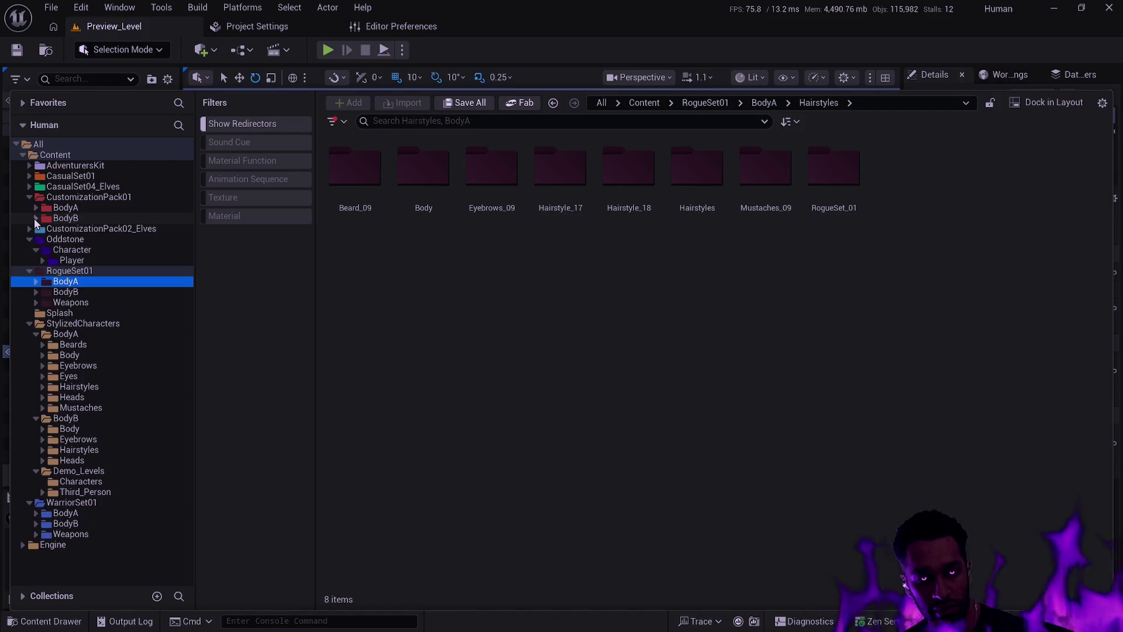
left_click(36, 219)
left_click(36, 220)
left_click(30, 229)
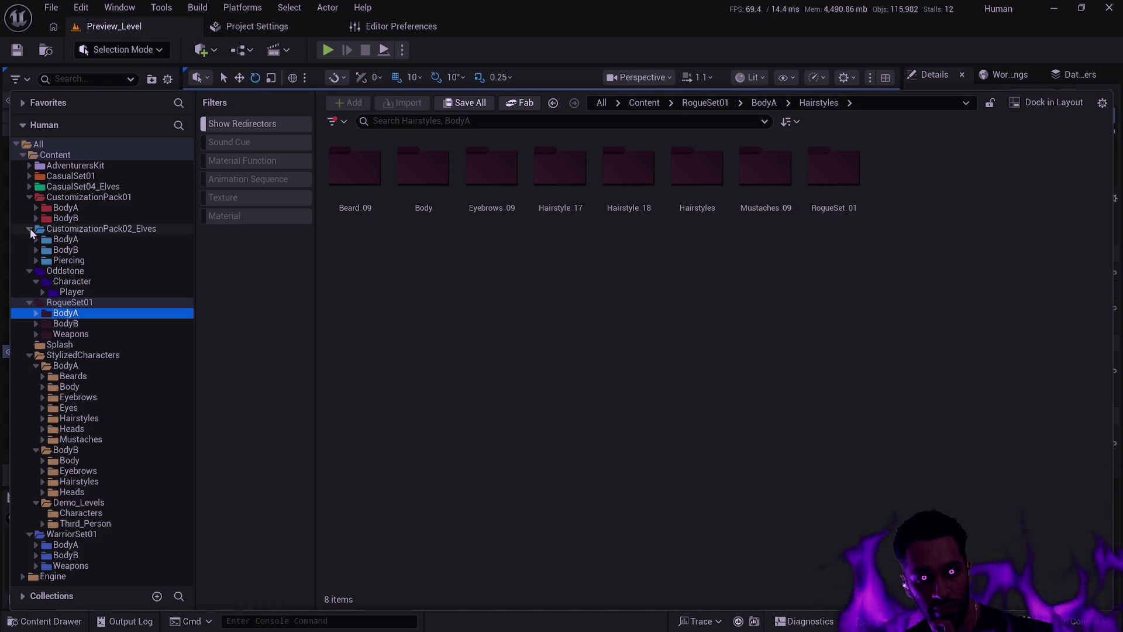
left_click(29, 187)
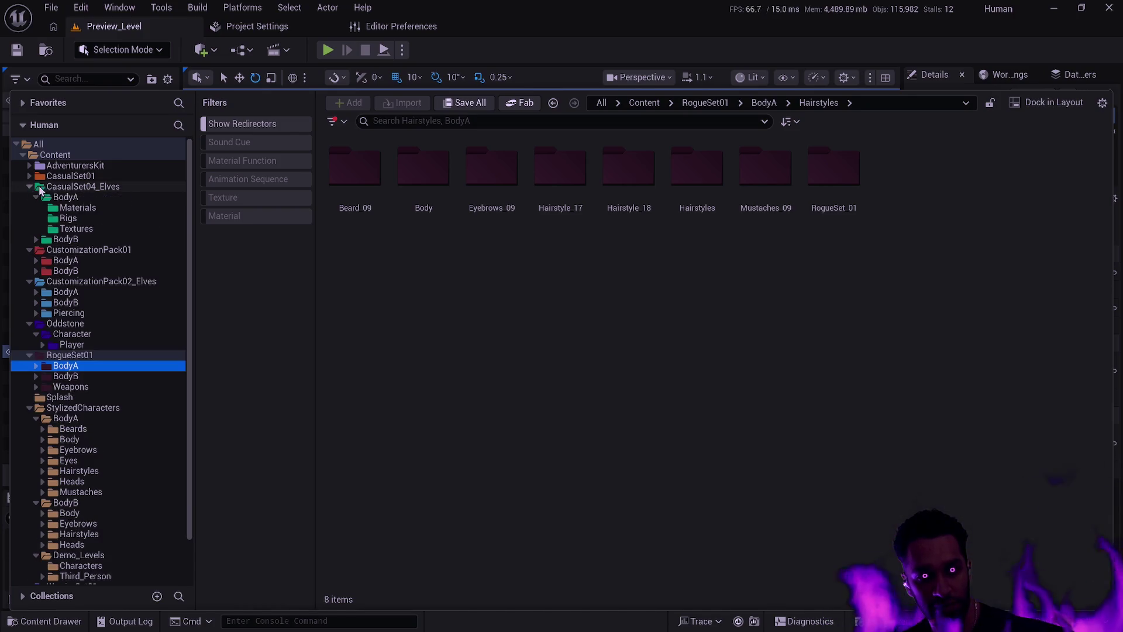
Show CasualSet04_Elves BodyA Rigs, browse CustomizationPack01's BodyA Tattoos, then expand RogueSet01 BodyA
left_click(77, 209)
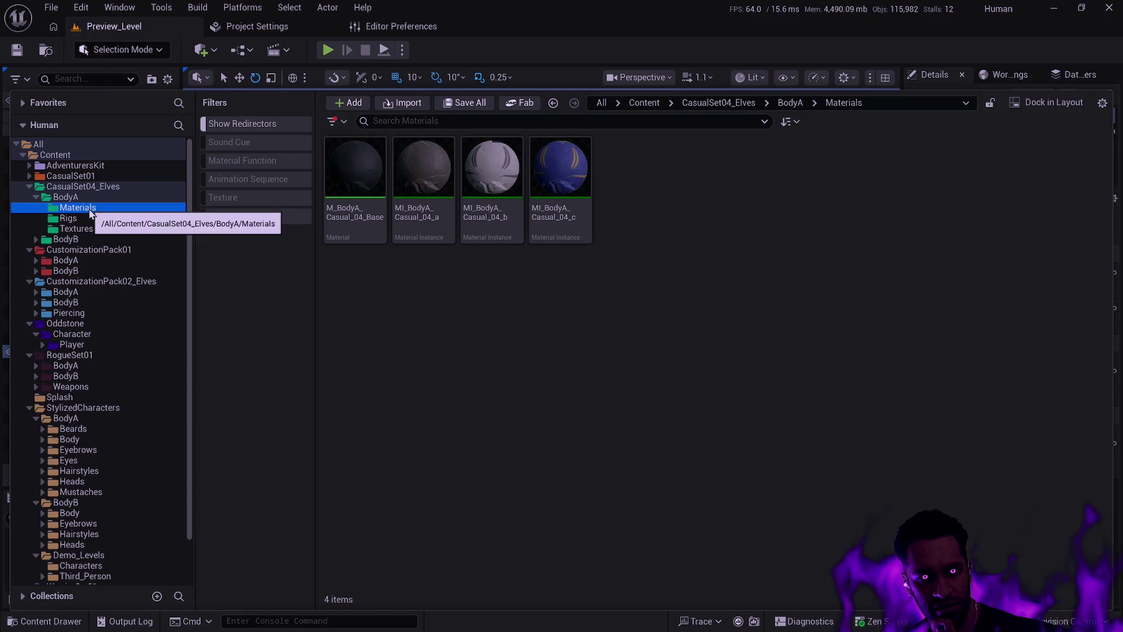
left_click(88, 218)
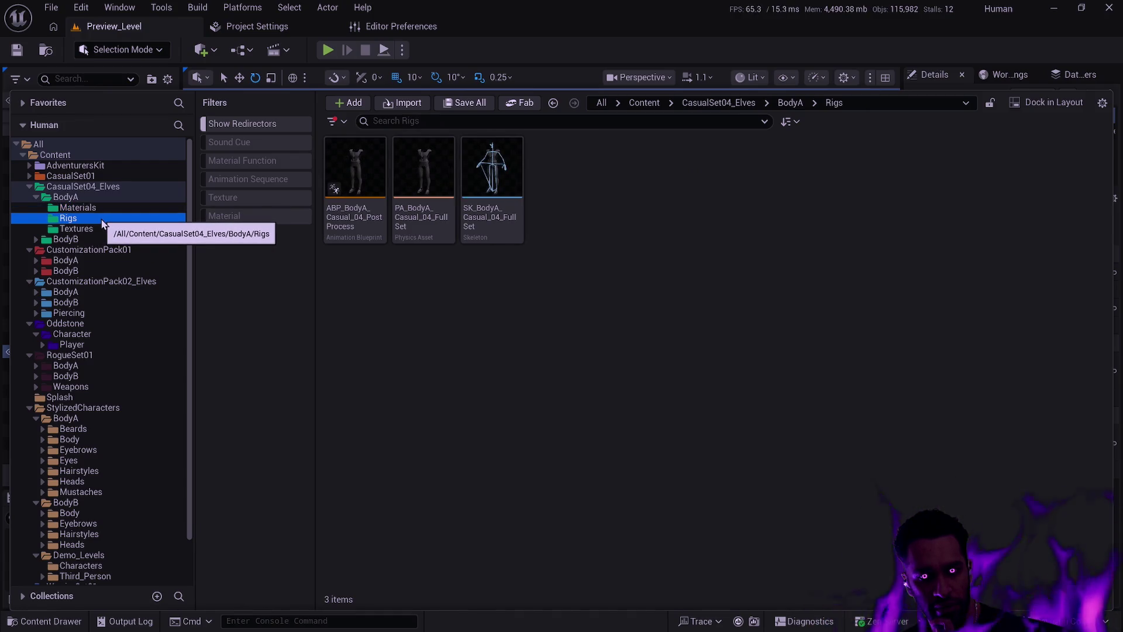
left_click(36, 260)
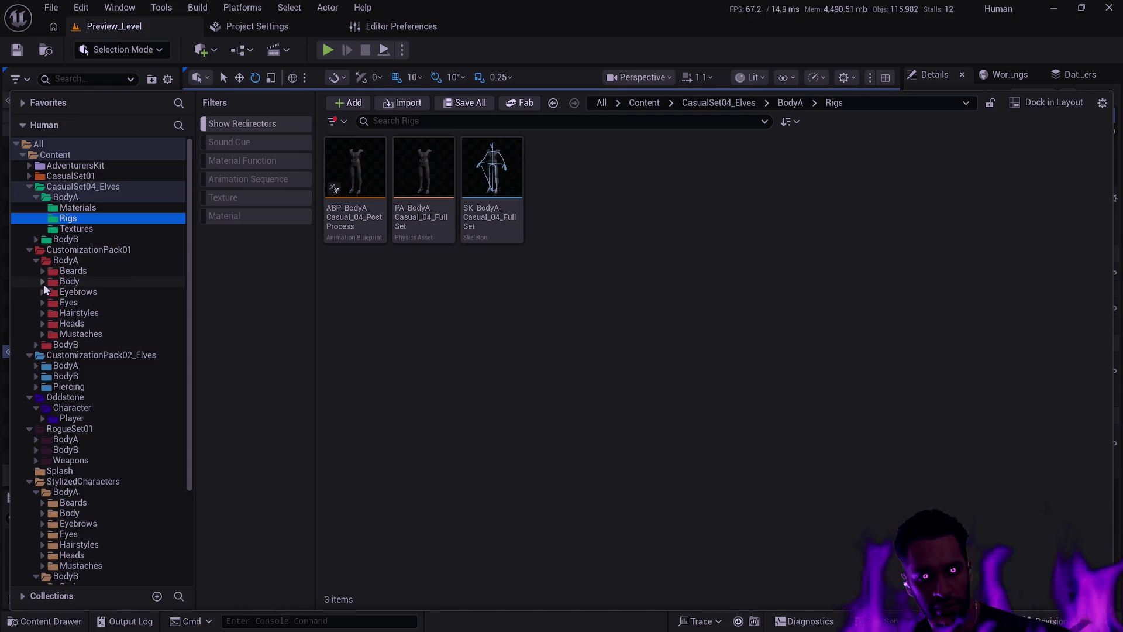
left_click(44, 282)
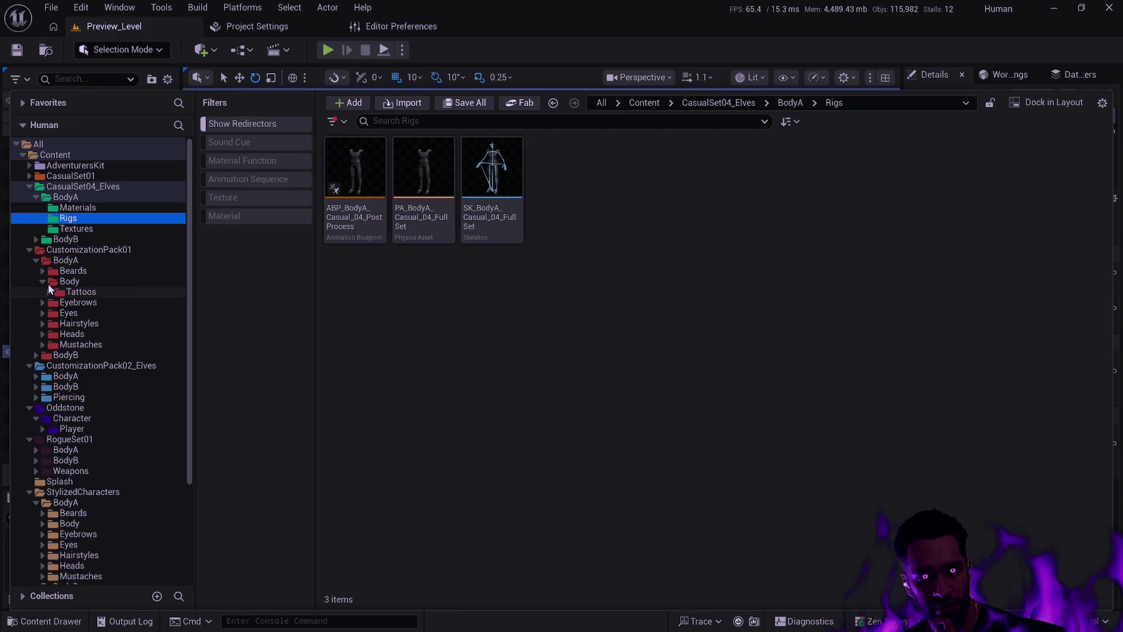
left_click(31, 250)
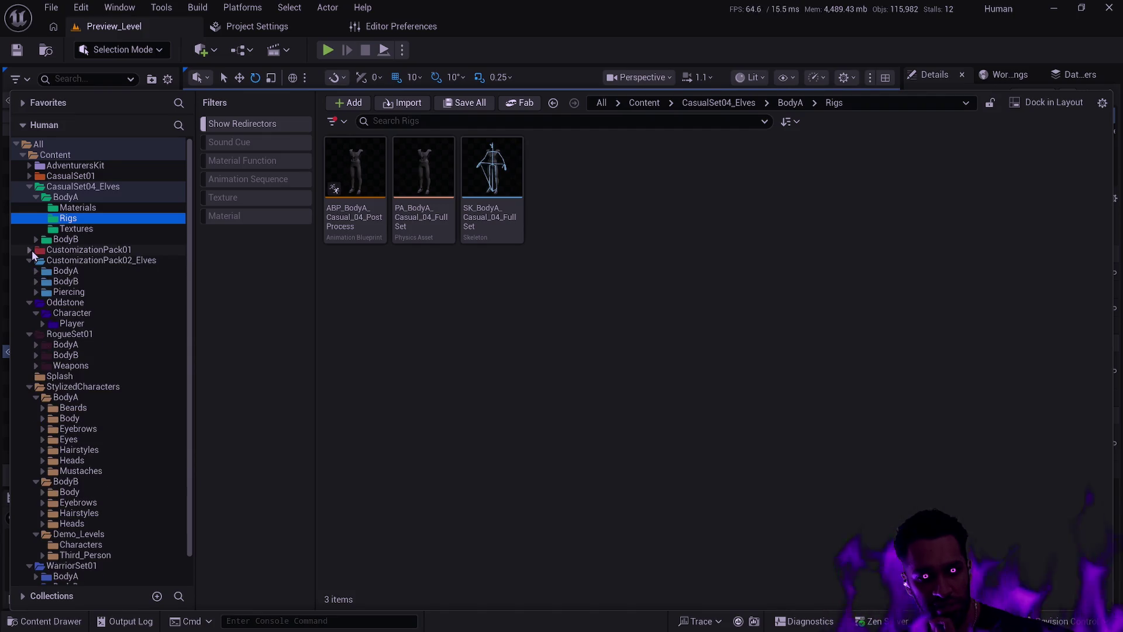
left_click(36, 345)
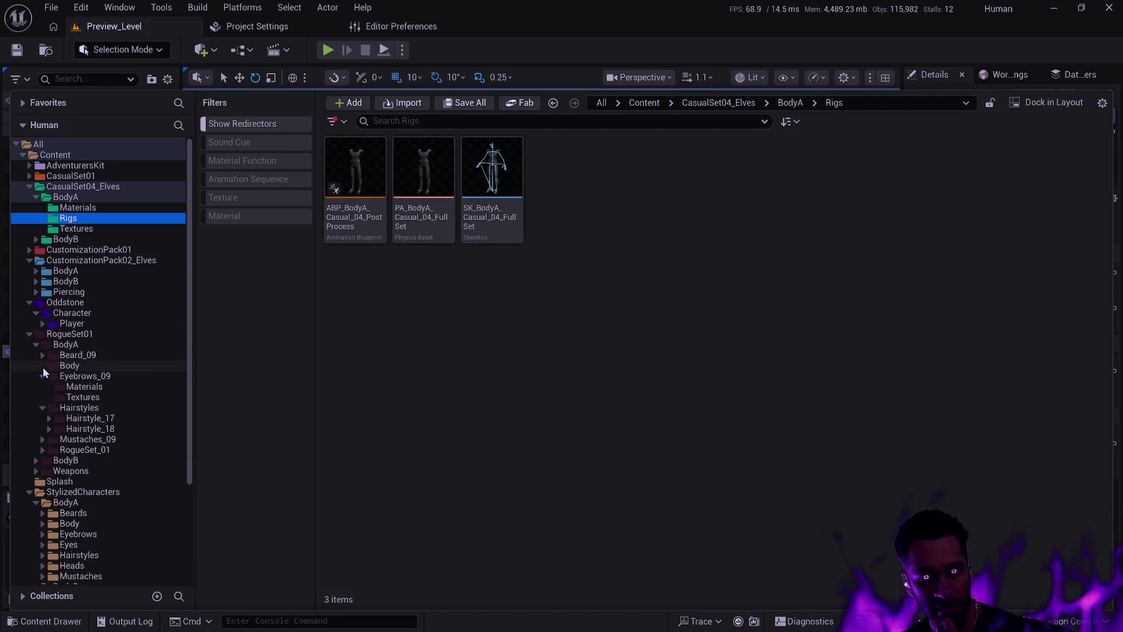
Open RogueSet01 BodyA Body, then check RogueSet_01's Materials, Rigs and Textures before returning
left_click(75, 365)
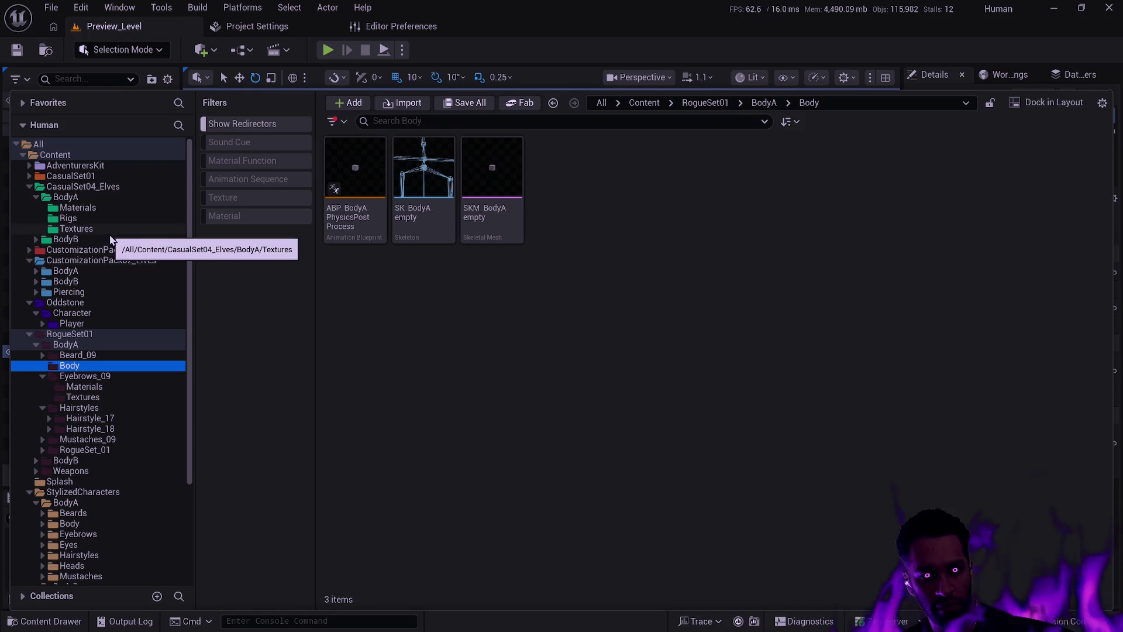
left_click(67, 197)
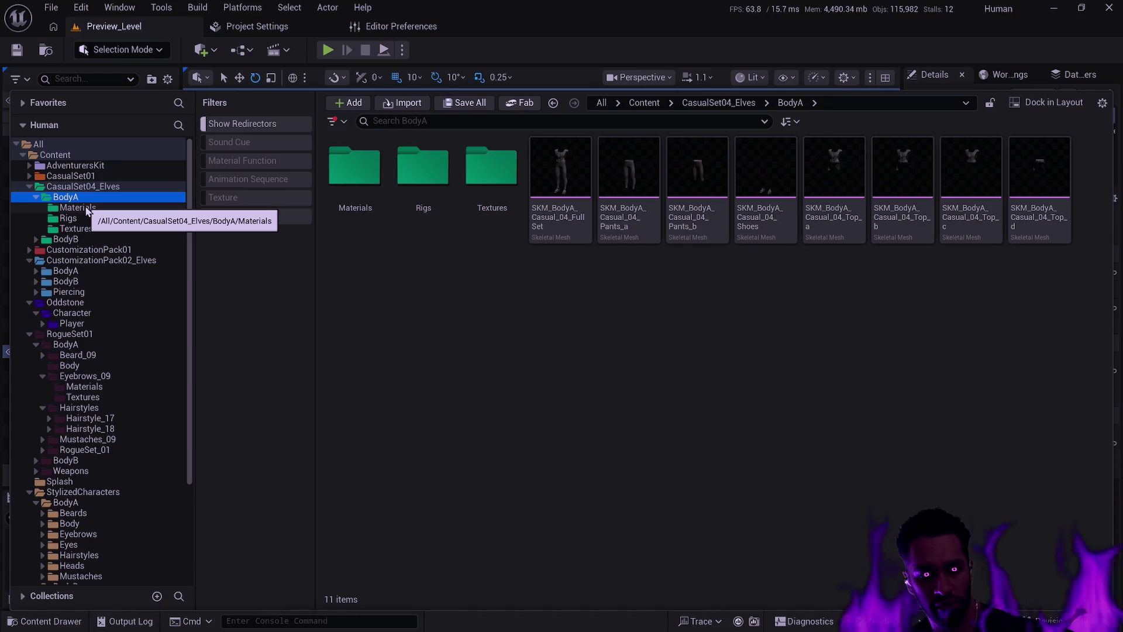
left_click(82, 449)
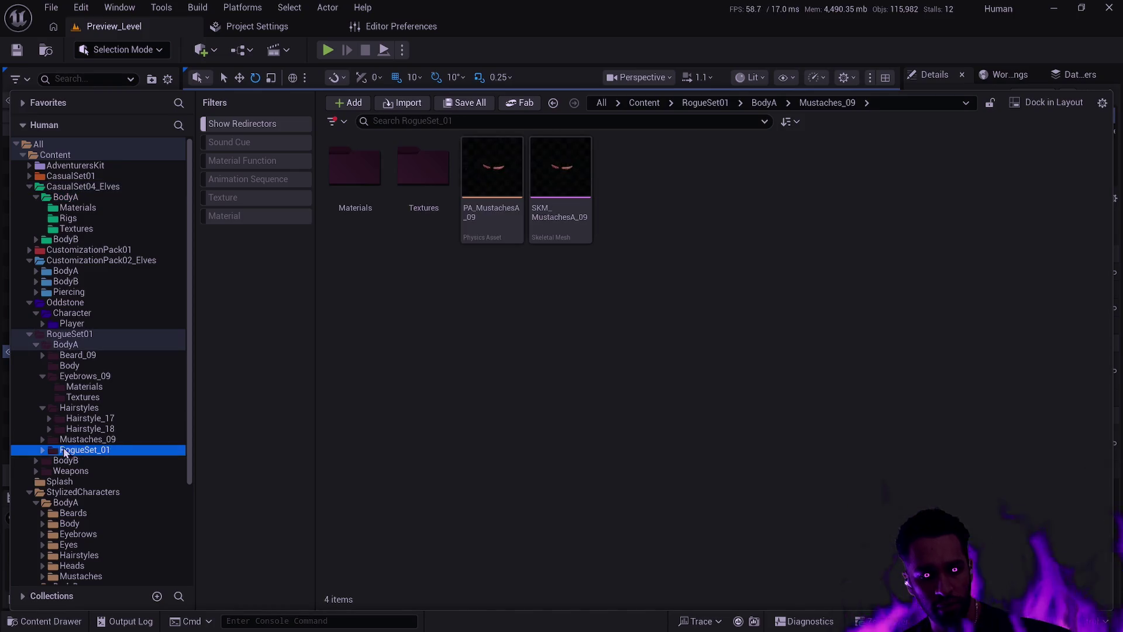
left_click(44, 450)
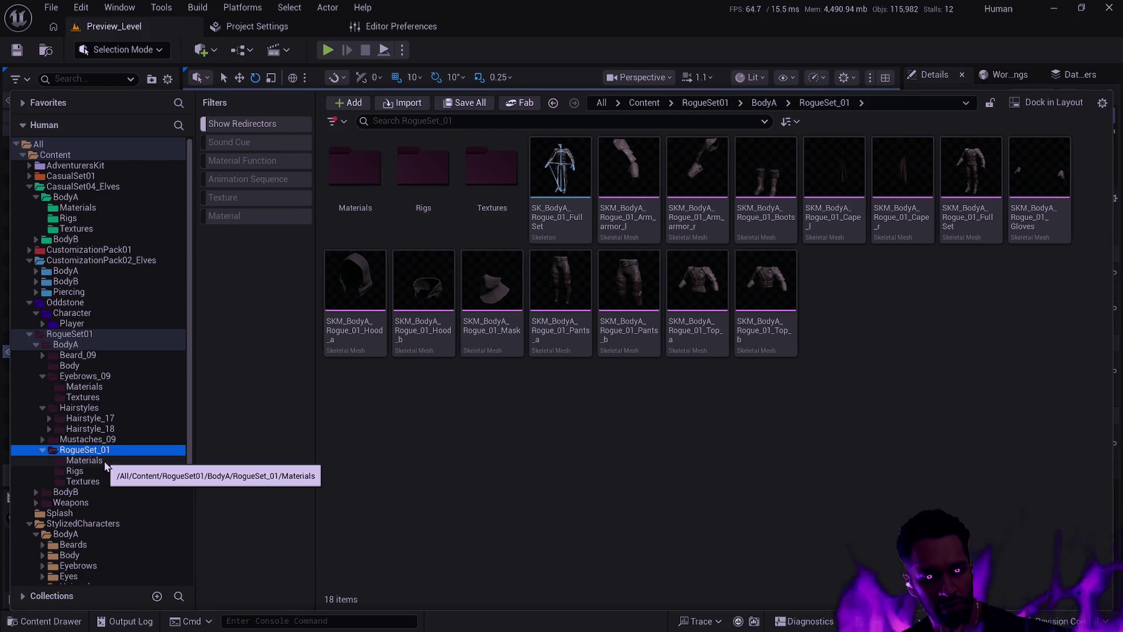
left_click(104, 461)
left_click(100, 473)
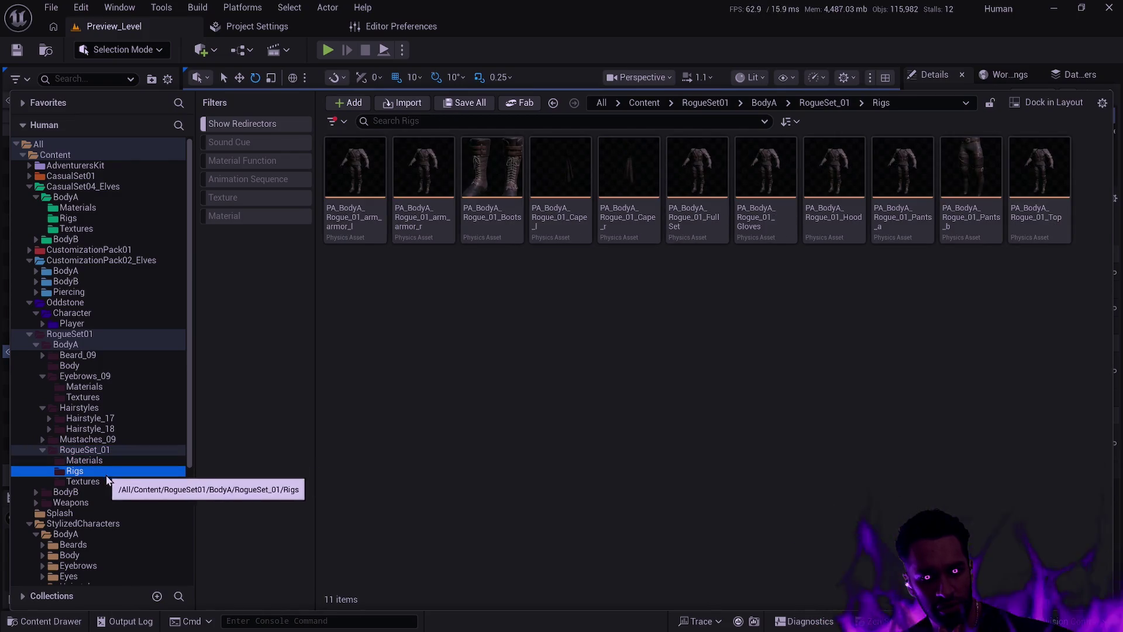
left_click(104, 483)
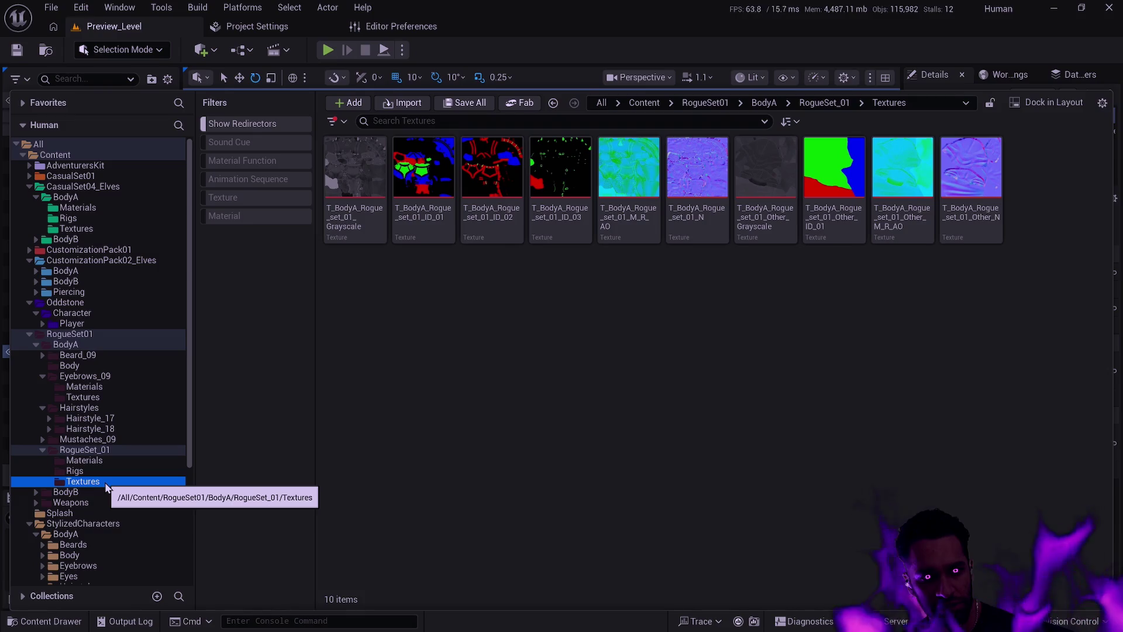
left_click(84, 367)
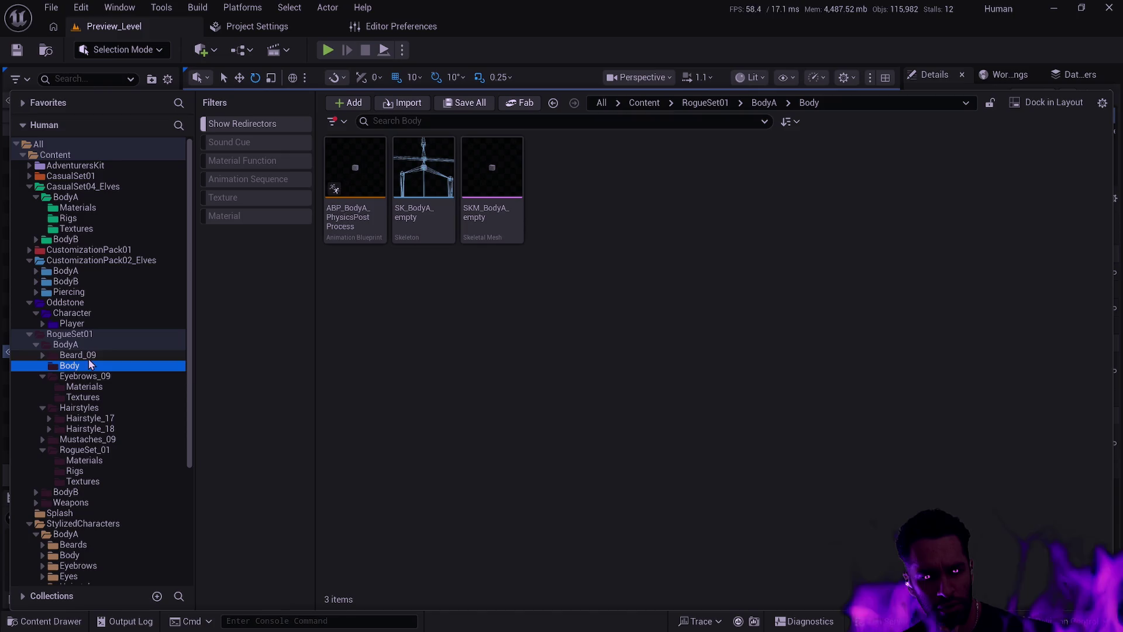
Peek at StylizedCharacters and RogueSet01 BodyB Body folders, then return to read SKM_BodyA_empty's tooltip
scroll(123, 389, "down", 5)
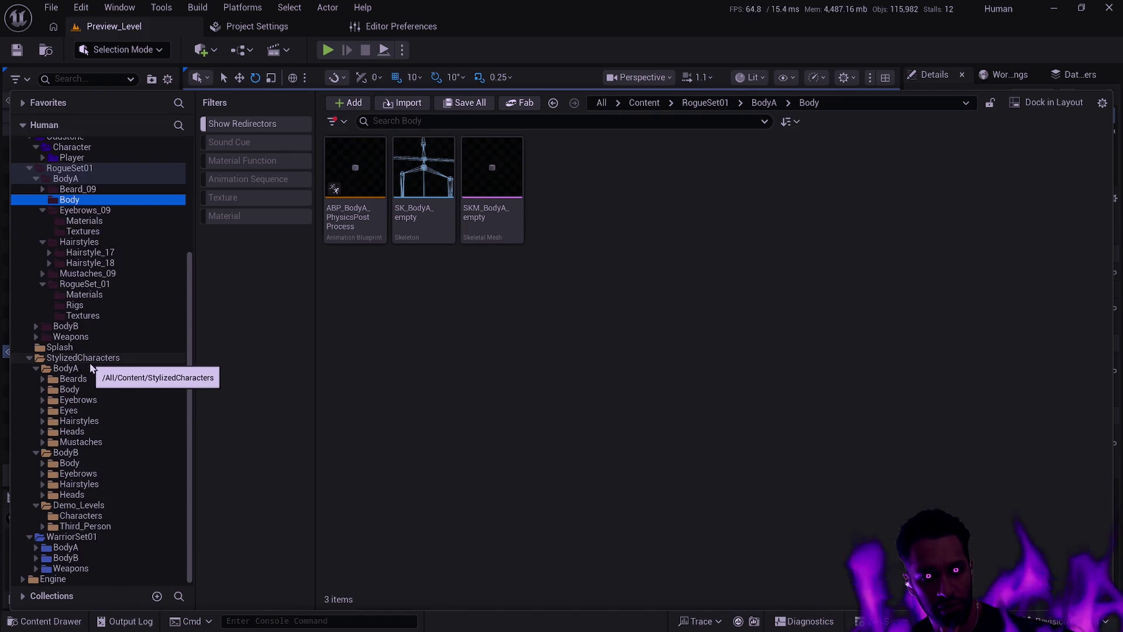
left_click(42, 389)
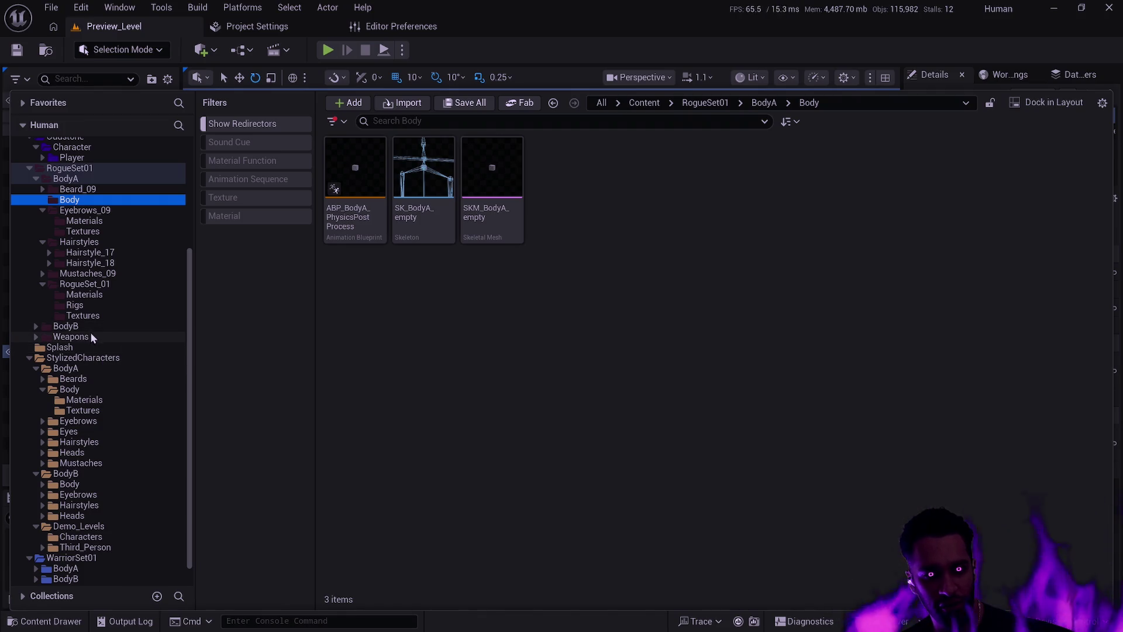
left_click(35, 327)
left_click(41, 337)
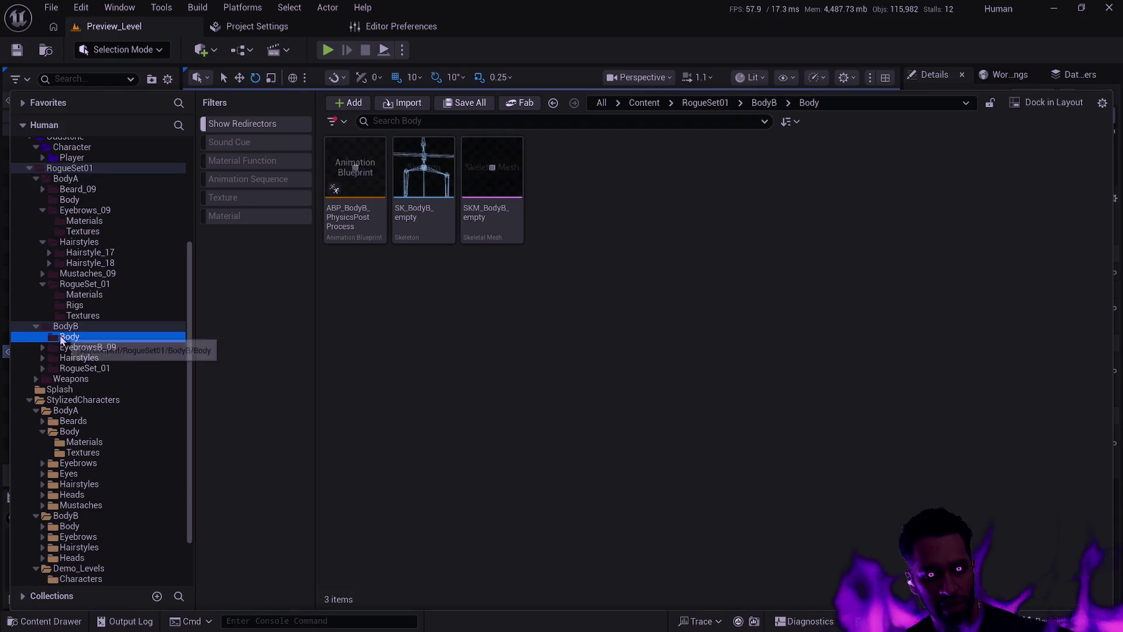
left_click(58, 327, "ctrl")
left_click(36, 326)
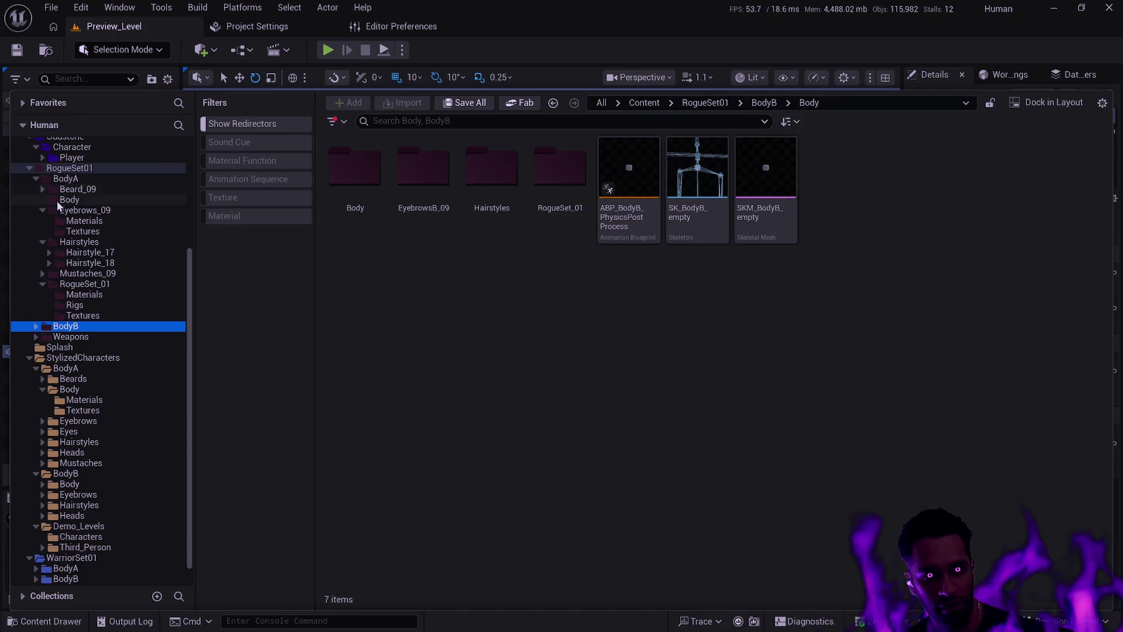
left_click(84, 201)
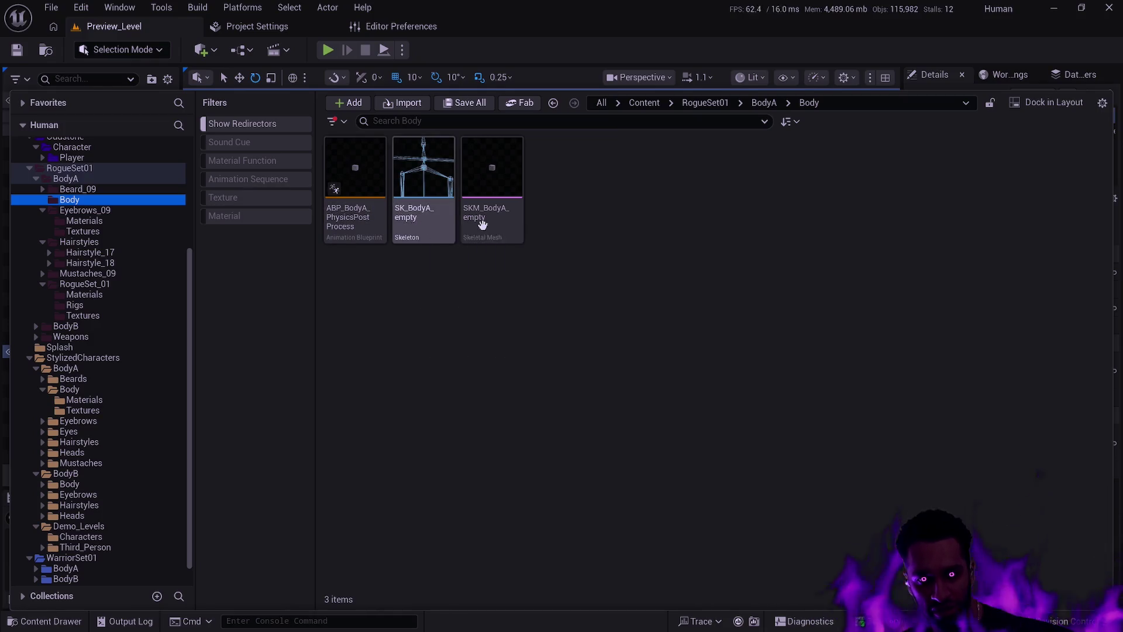
mouse_move(485, 225)
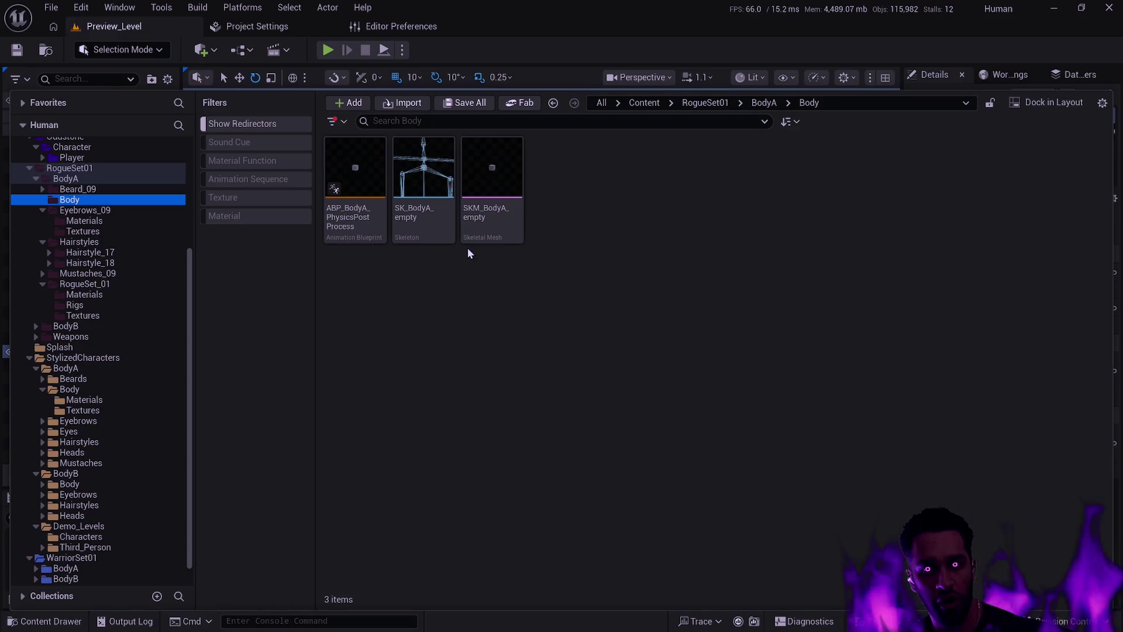
Open SK_BodyA_empty in the Reference Viewer, pan and zoom its graph, then close it
right_click(440, 214)
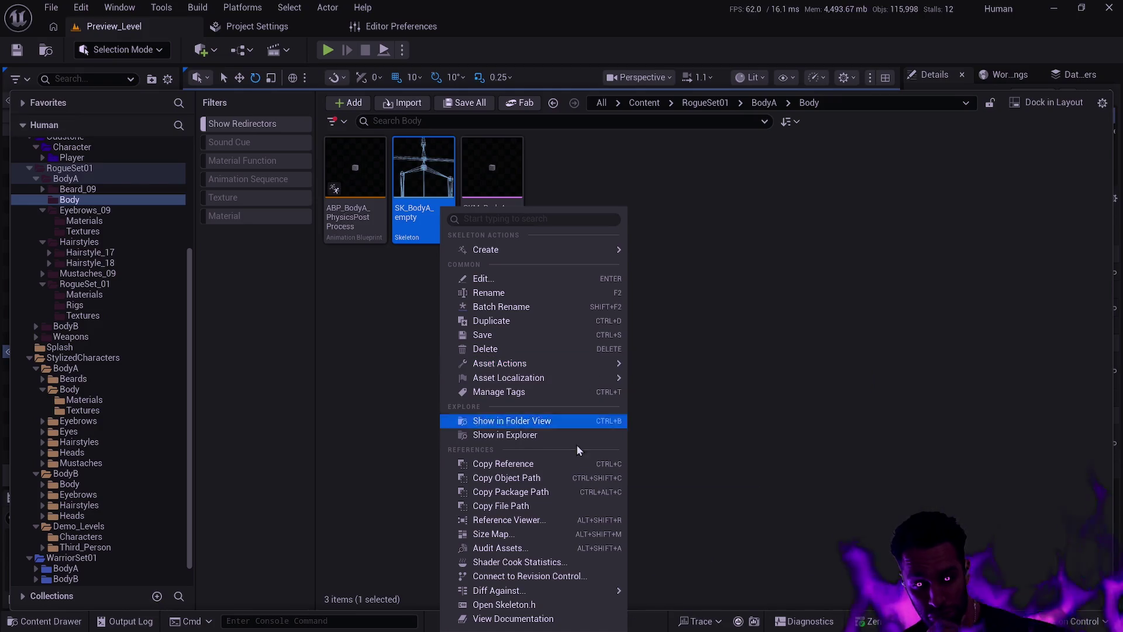
left_click(552, 519)
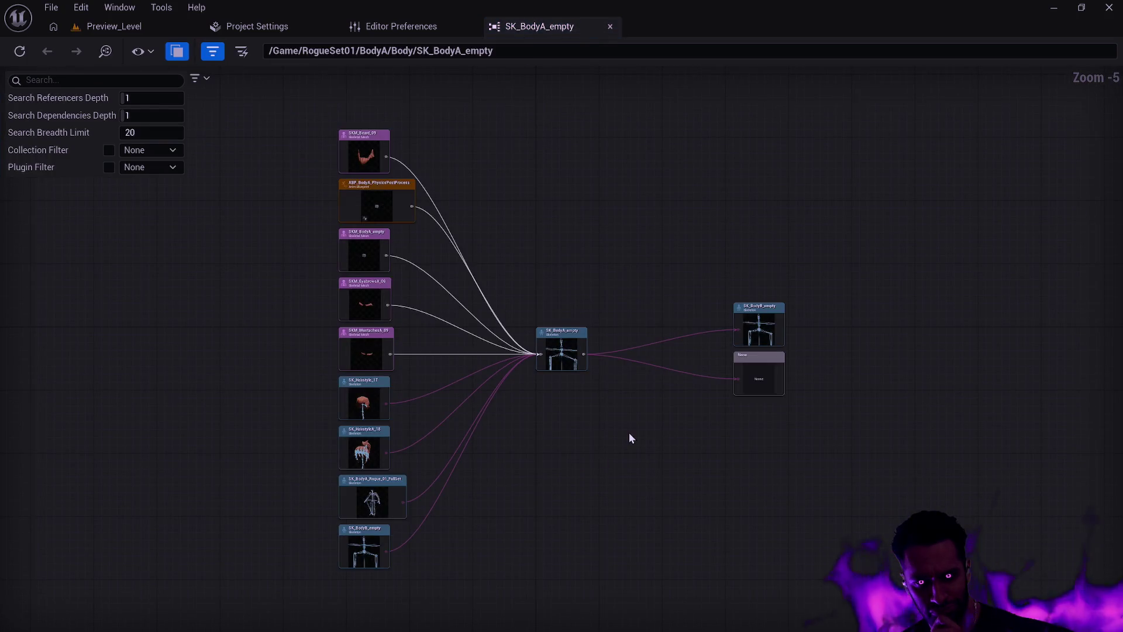
scroll(532, 371, "up", 6)
mouse_move(398, 323)
left_mouse_down()
mouse_move(857, 459)
mouse_move(563, 257)
left_mouse_up()
scroll(865, 456, "down", 2)
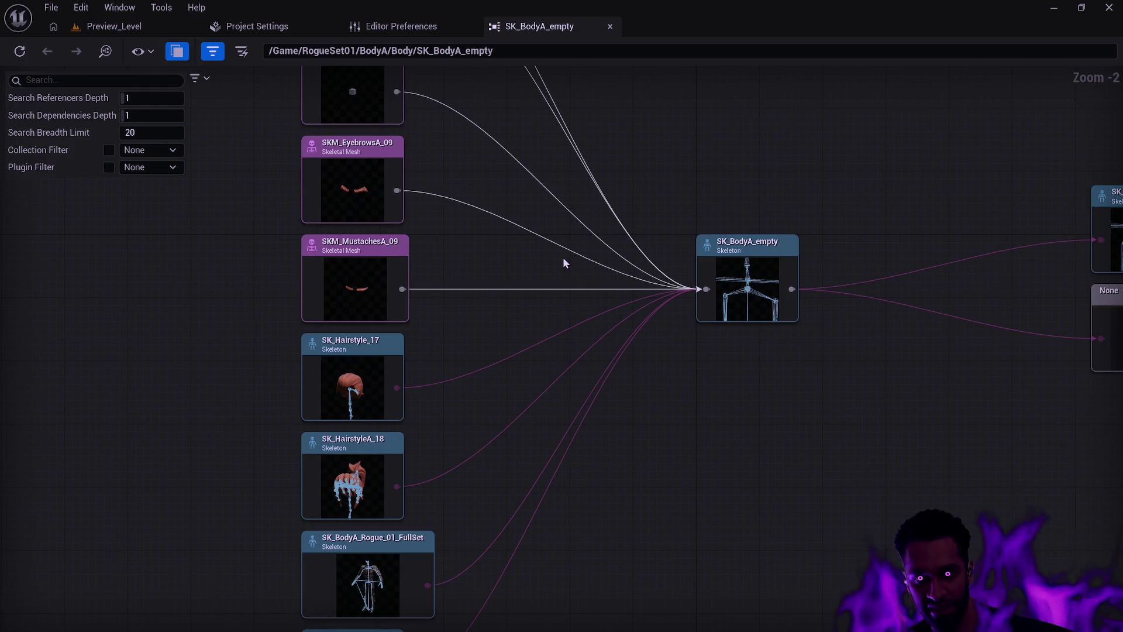
left_click(610, 27)
From Preview_Level, compare RogueSet01 BodyA/Body with BodyB/Body, then open StylizedCharacters BodyA/Body
left_click(114, 26)
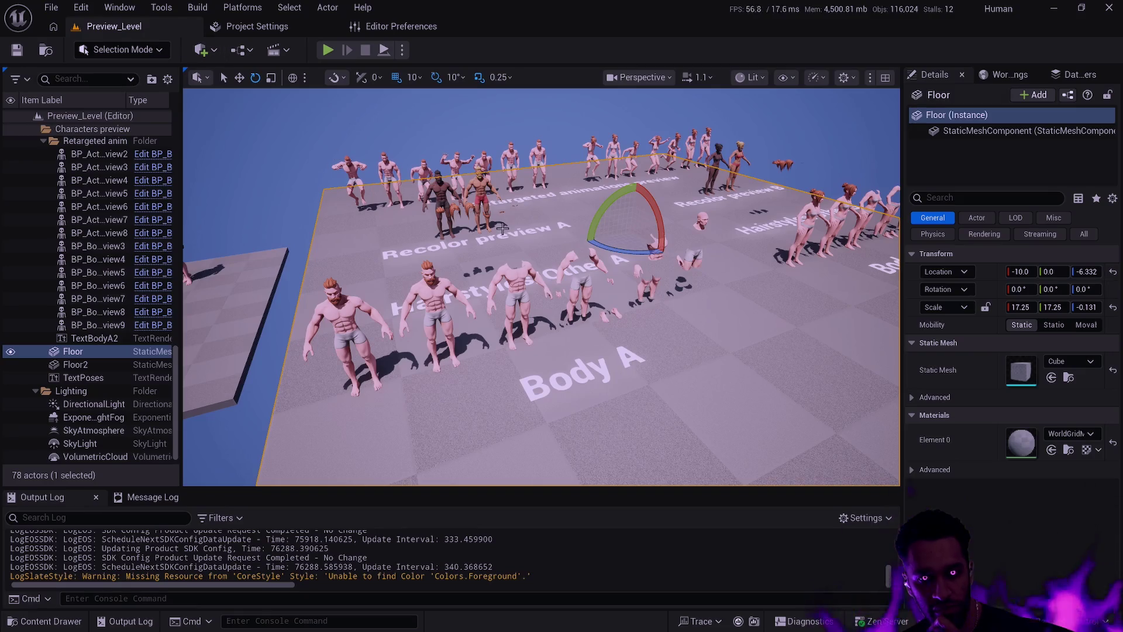
key("ctrl+space")
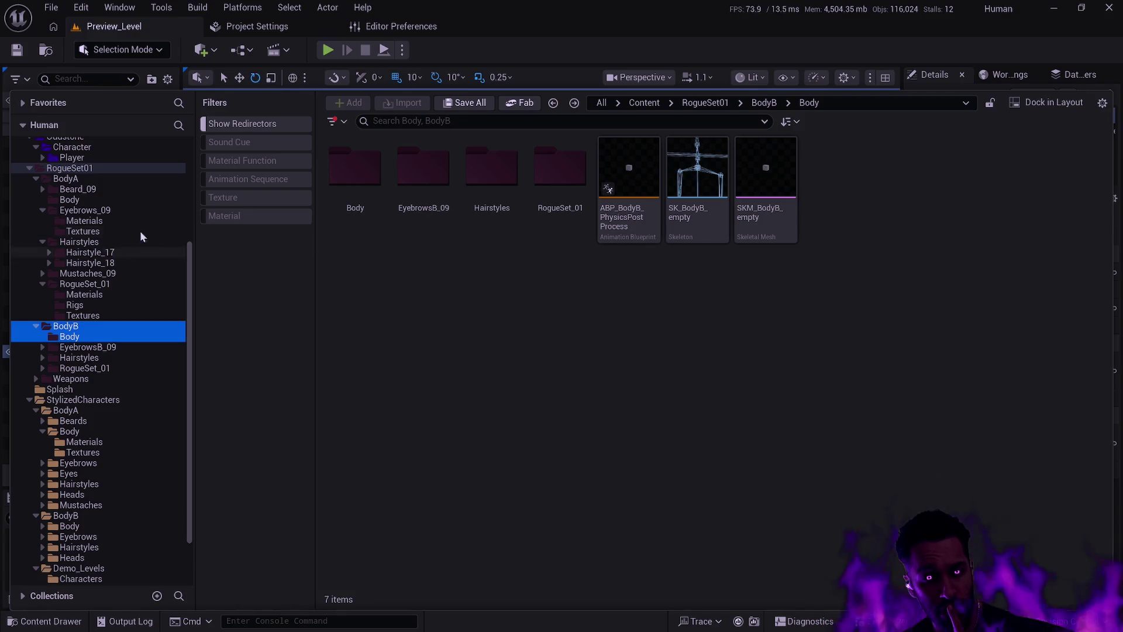
left_click(99, 200)
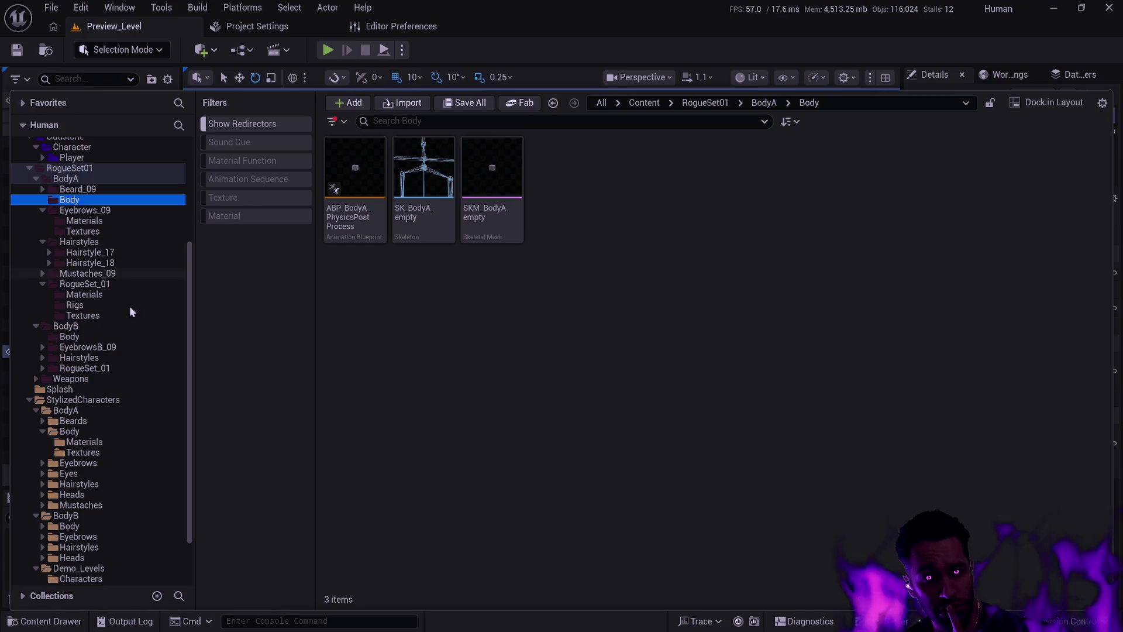
left_click(106, 337)
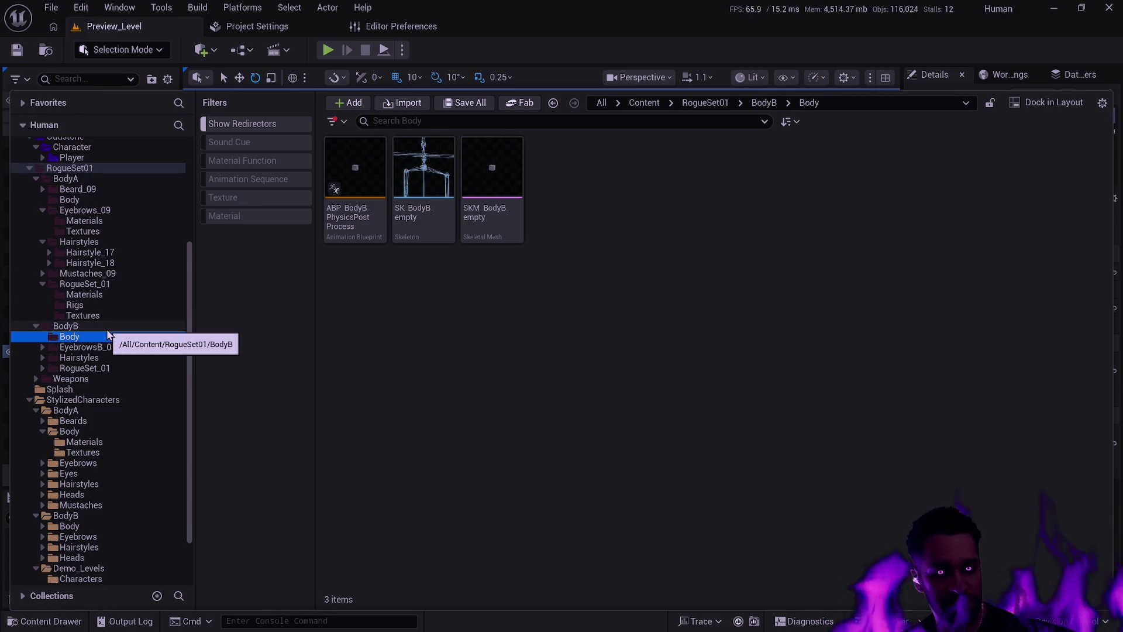
scroll(140, 319, "up", 5)
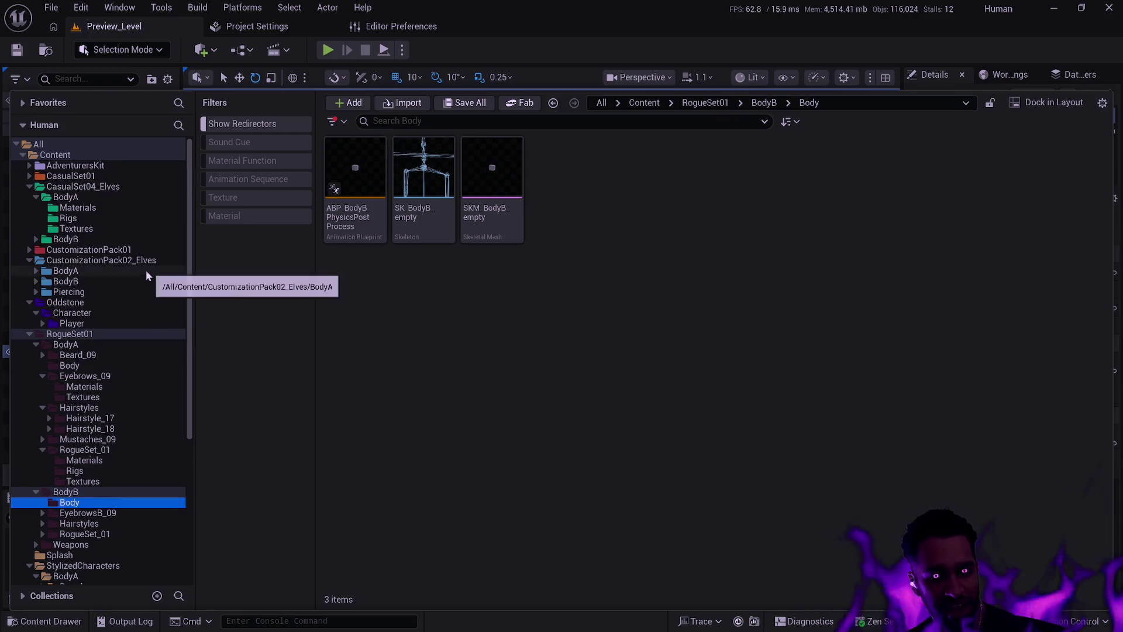
scroll(141, 261, "down", 7)
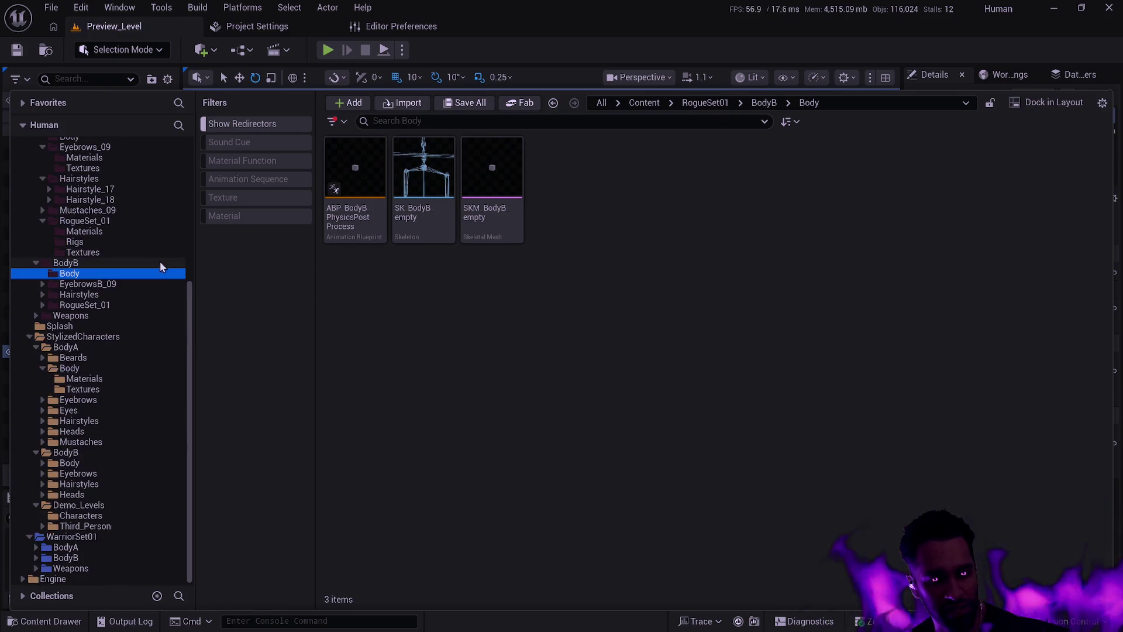
left_click(97, 368)
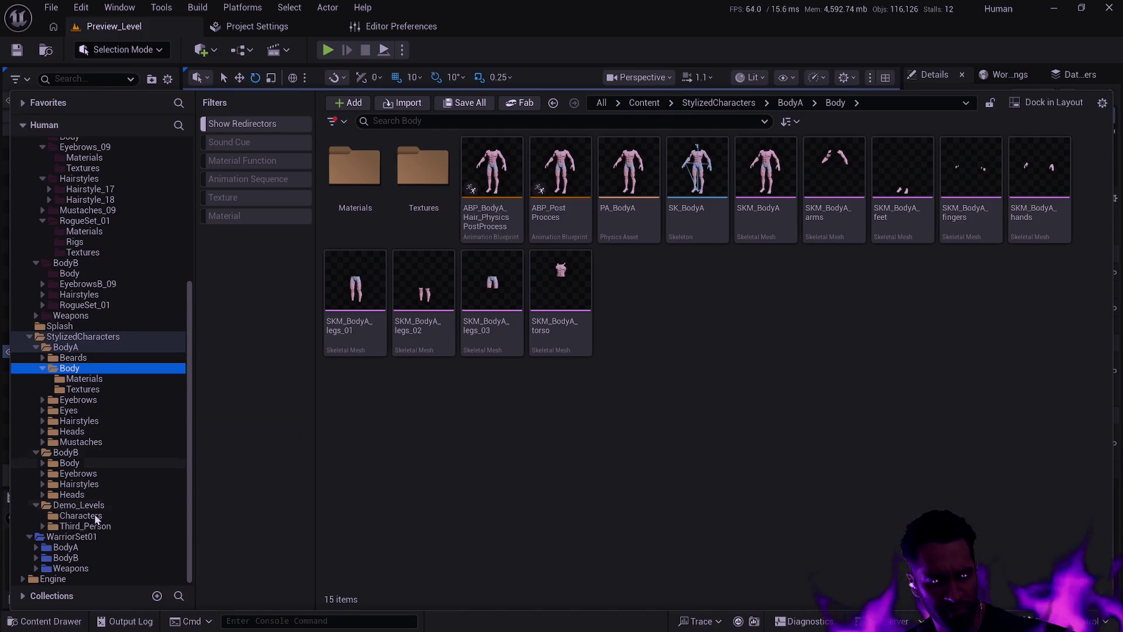
Scroll the Odd project's Content Browser showing Oddstone > Character > Player
scroll(88, 519, "up", 8)
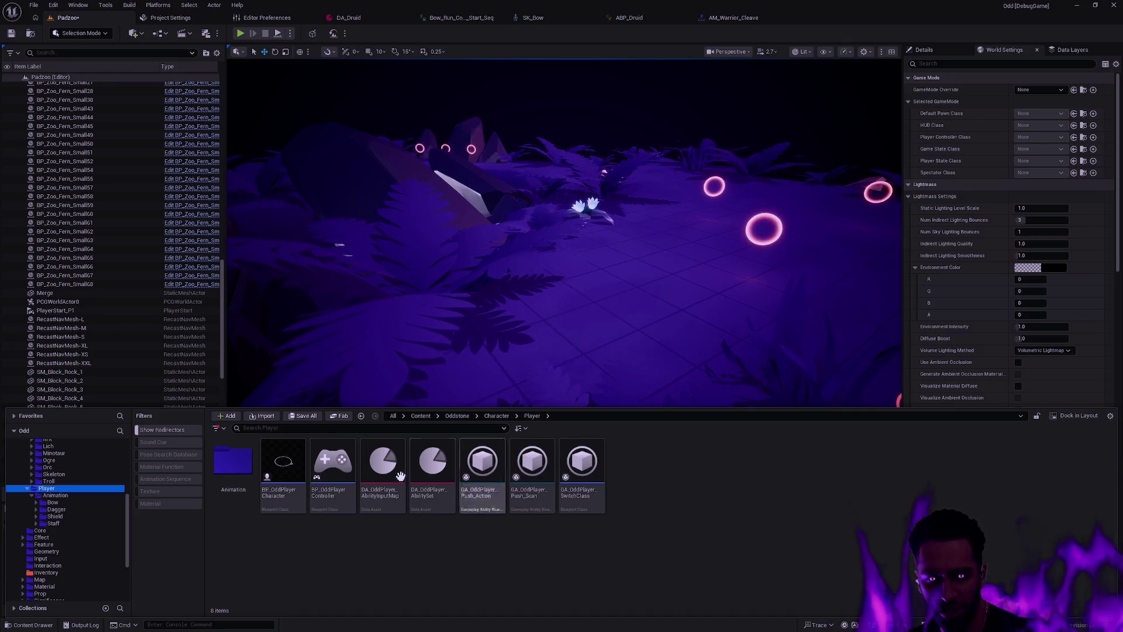
Scroll the folder tree and collapse the Oddstone Character > AI folder
left_click_drag(129, 529, 128, 507)
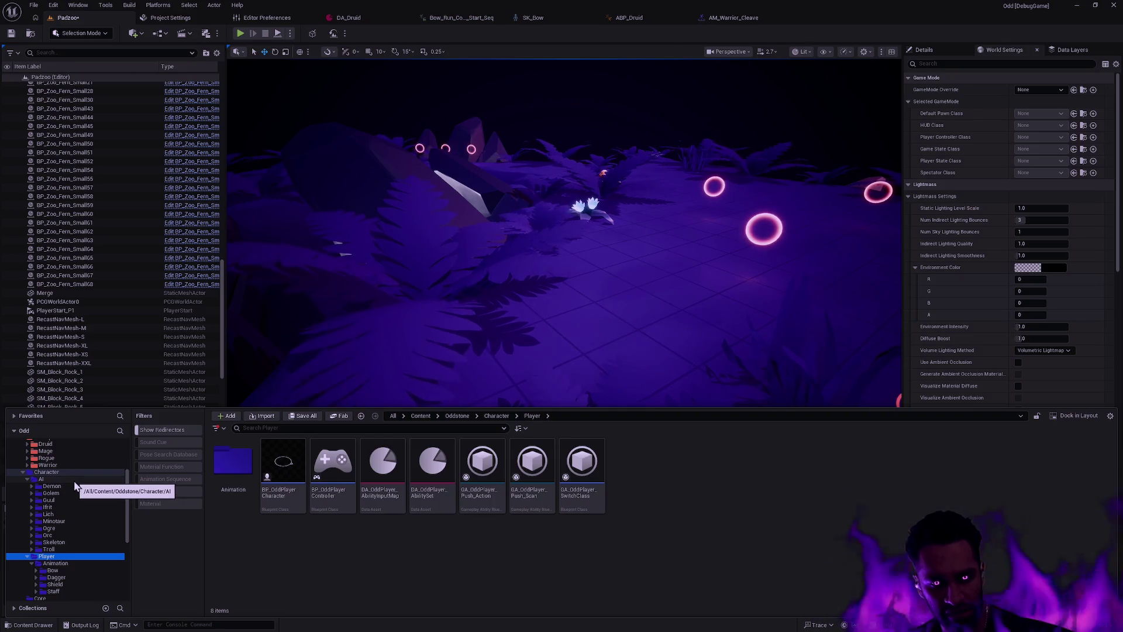
left_click(28, 479)
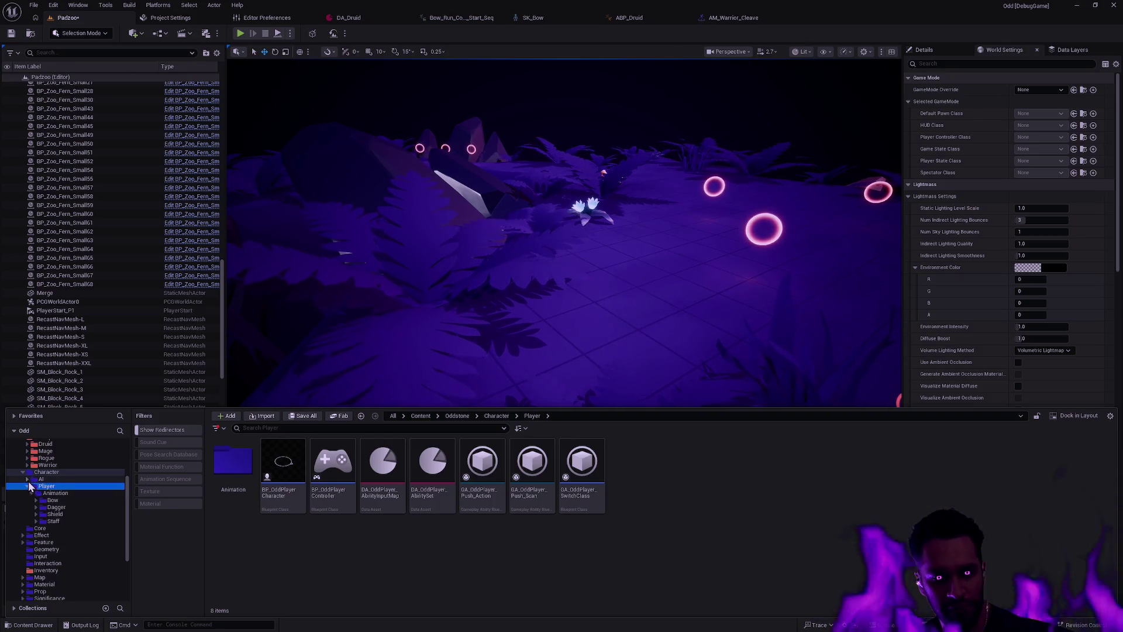
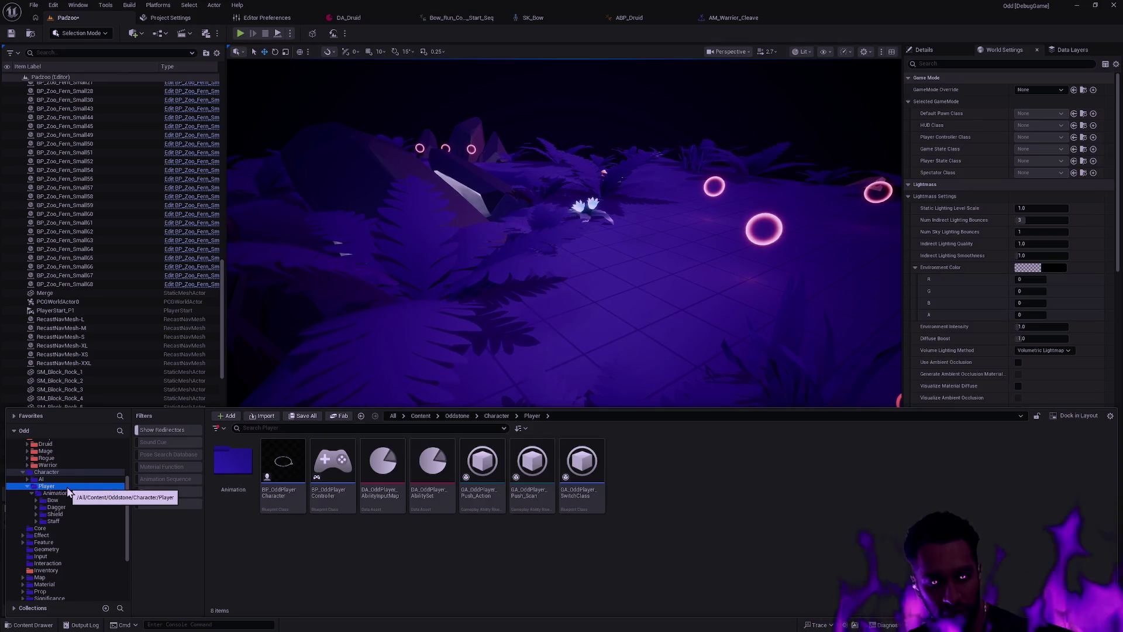
Look into the Druid and Warrior champion folders, returning to the Champion folder each time
scroll(68, 489, "up", 2)
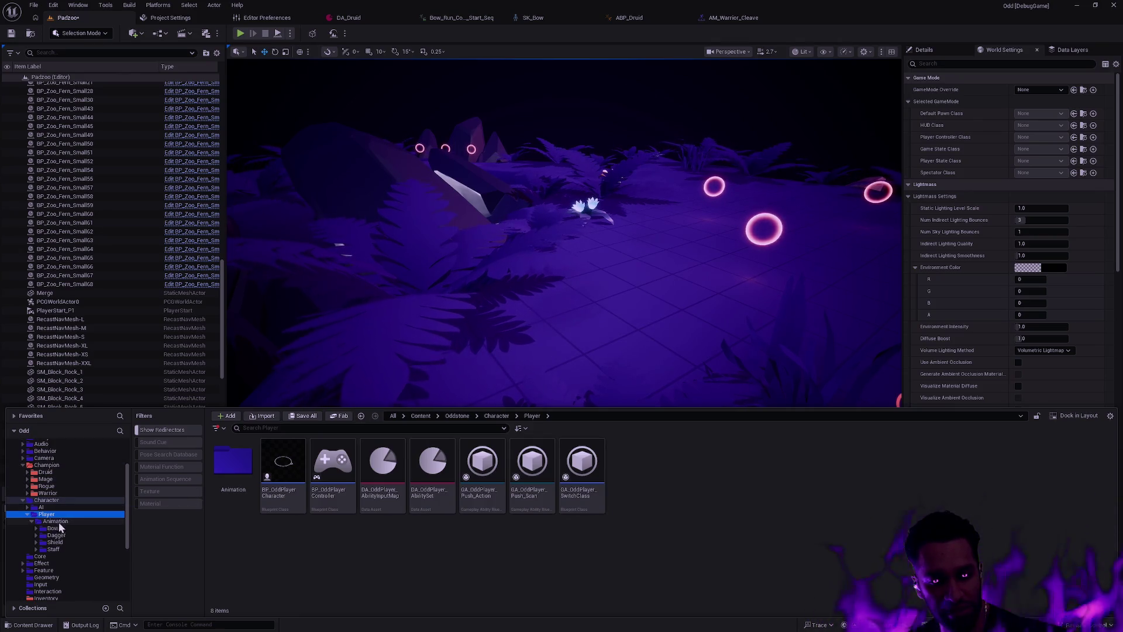
left_click(47, 472)
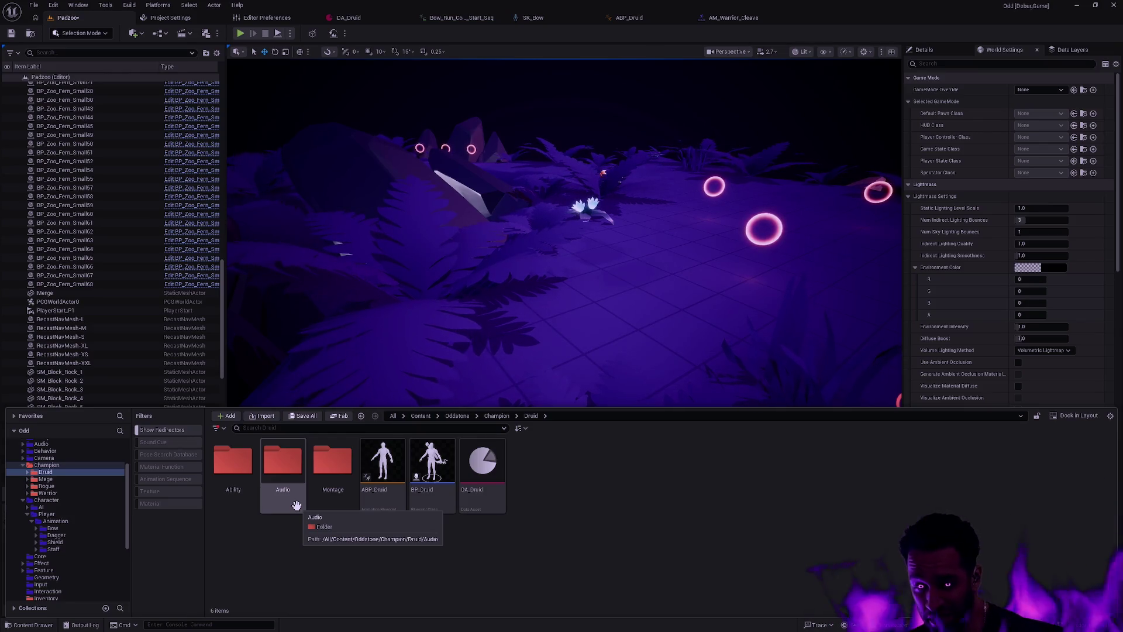
key("alt+Left")
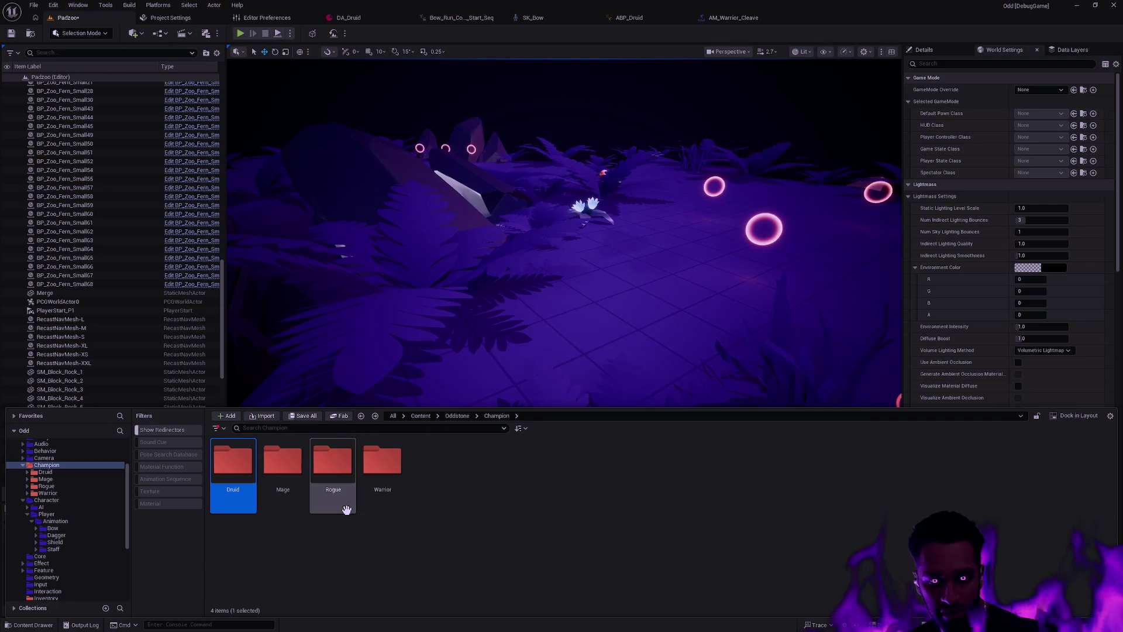
double_click(383, 463)
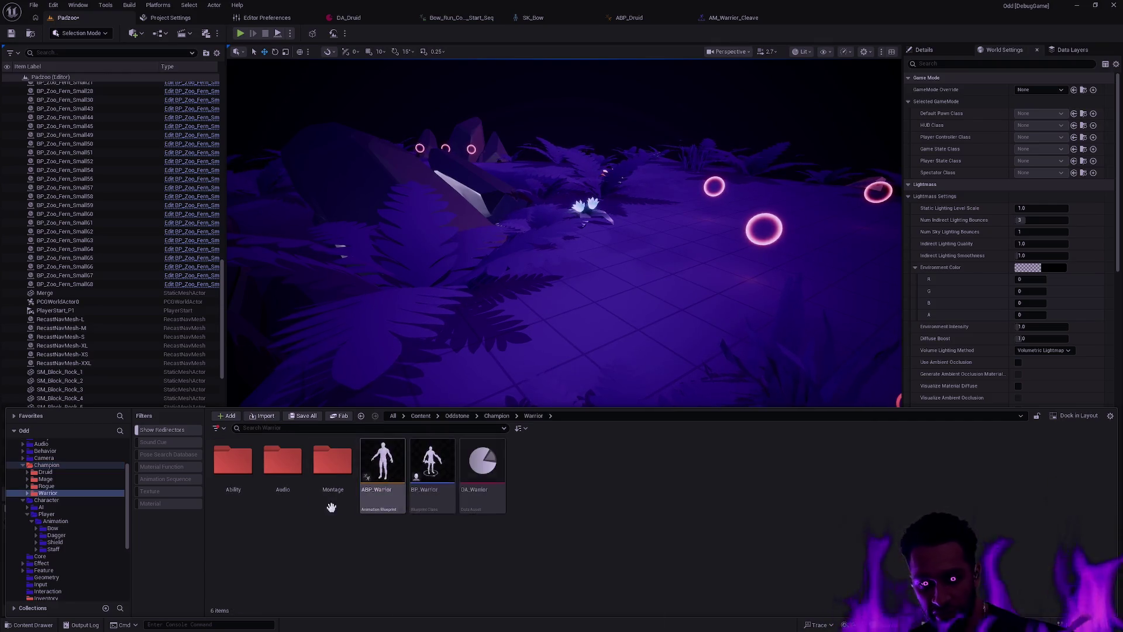
key("alt+Left")
Open Character > Animation and expand the Bow, Dagger, Shield and Staff weapon folders
left_click(61, 500)
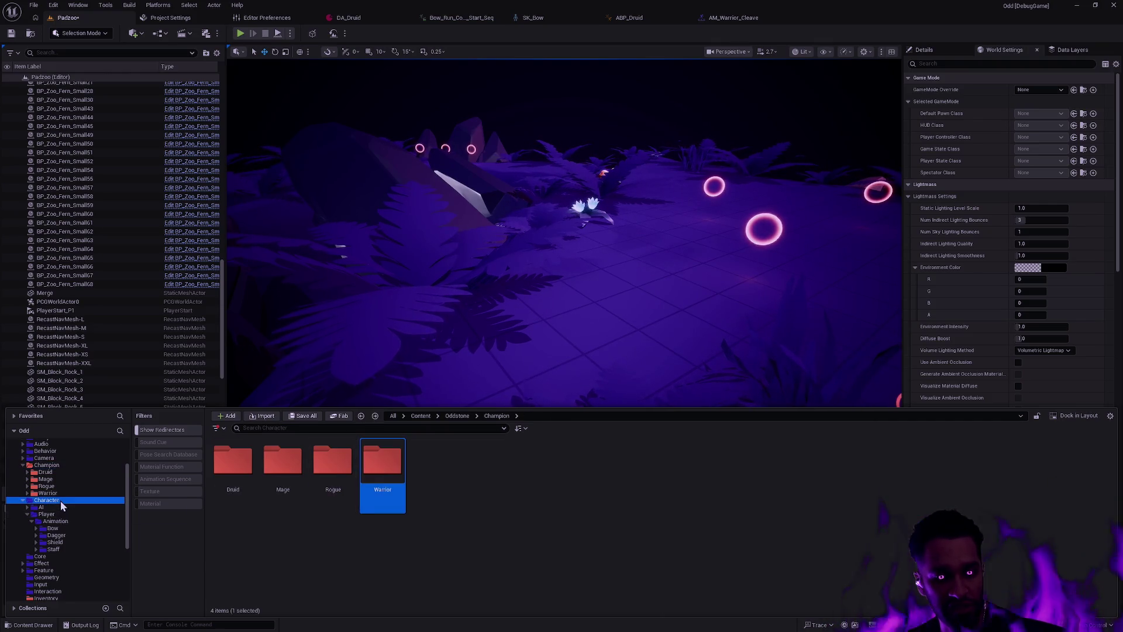
left_click(71, 519)
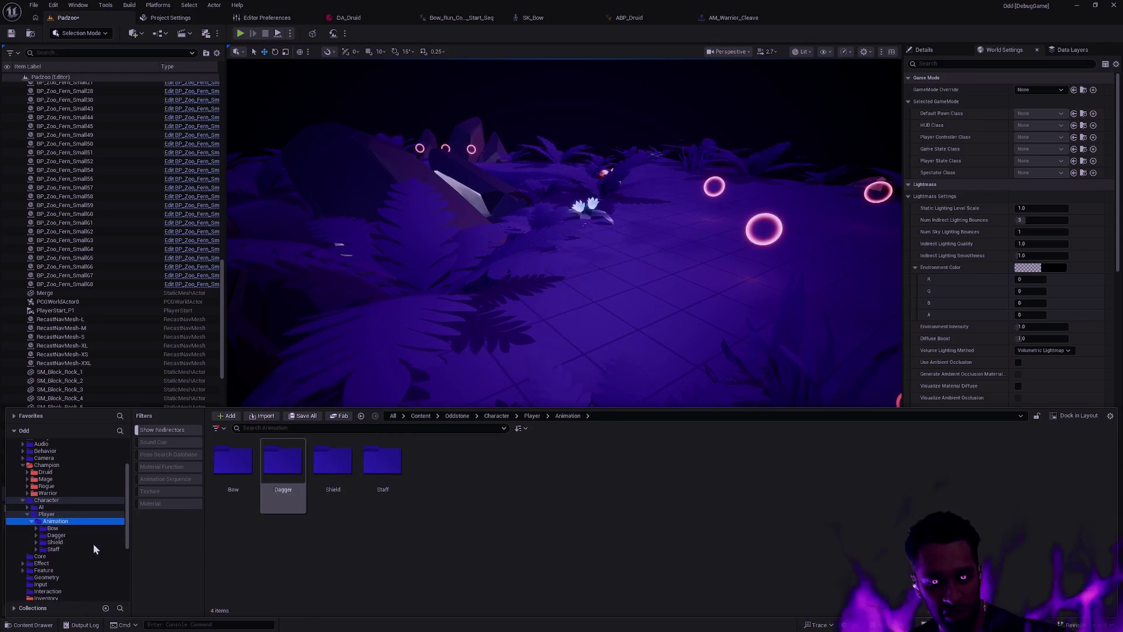
left_click(66, 530)
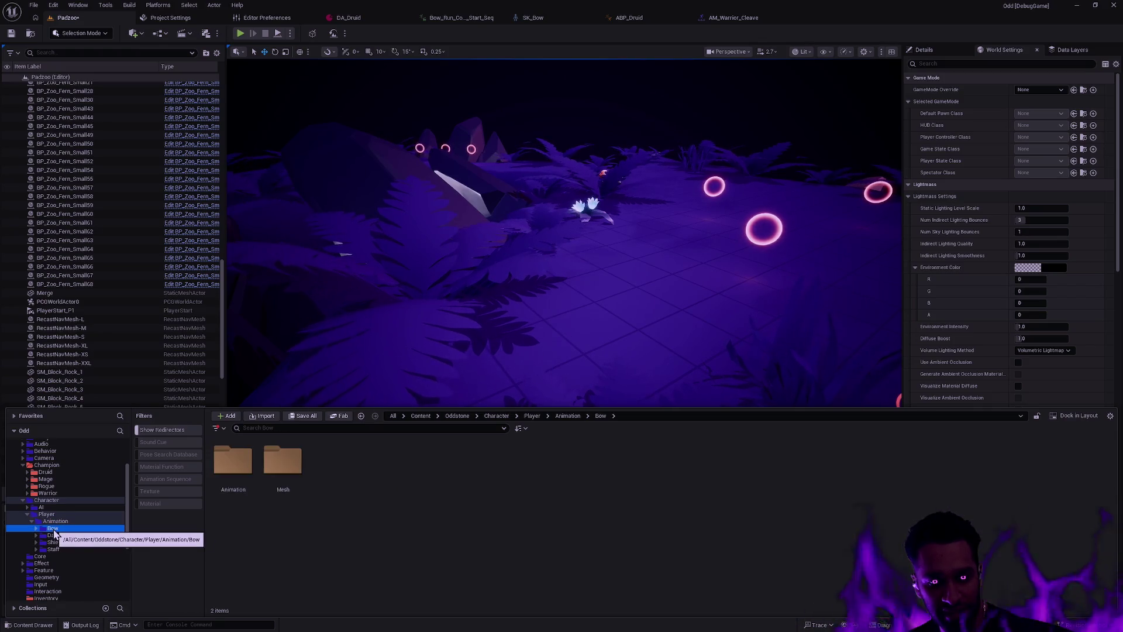
left_click(37, 528)
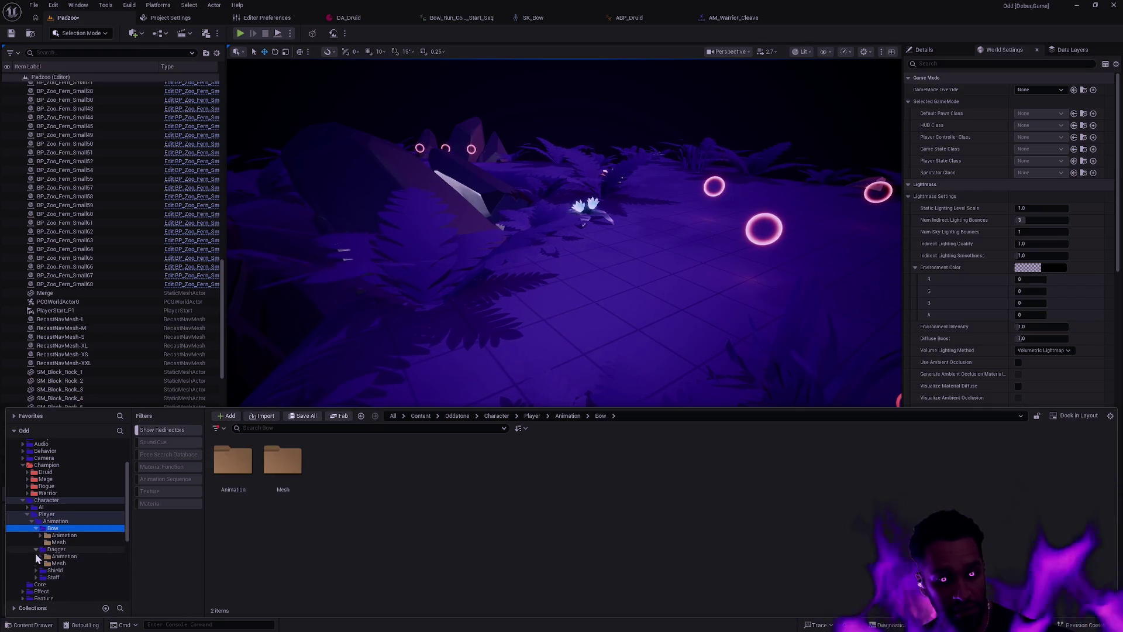
left_click(37, 549)
left_click(37, 569)
left_click(36, 591)
left_click(36, 591)
Expand the Animation subfolders of the Bow, Dagger and Shield weapons
scroll(64, 527, "down", 2)
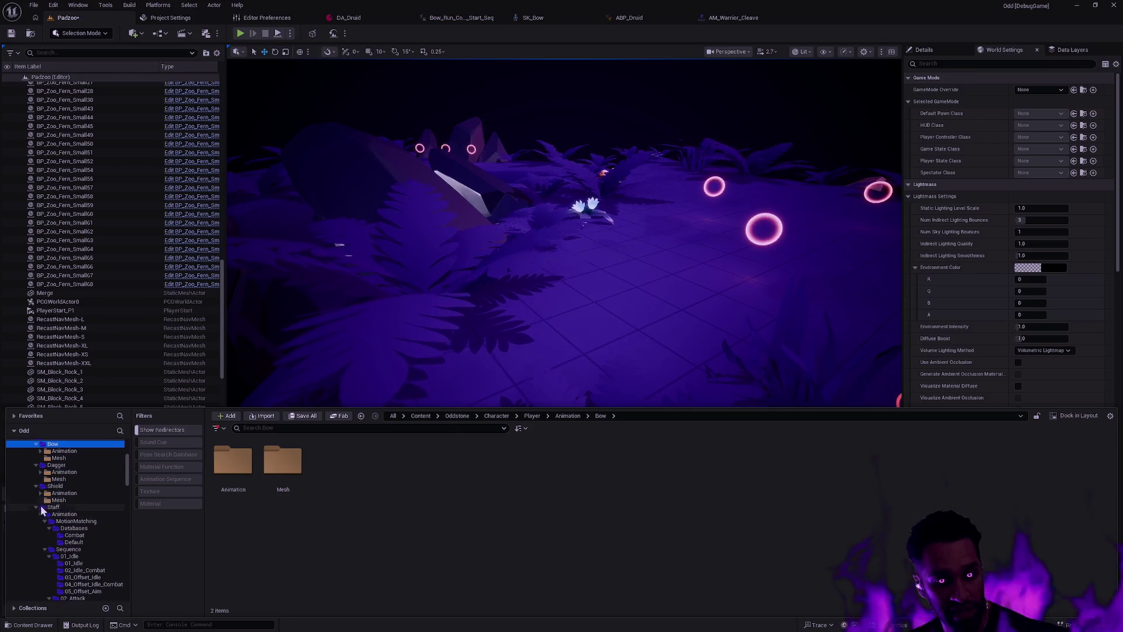
left_click(40, 508)
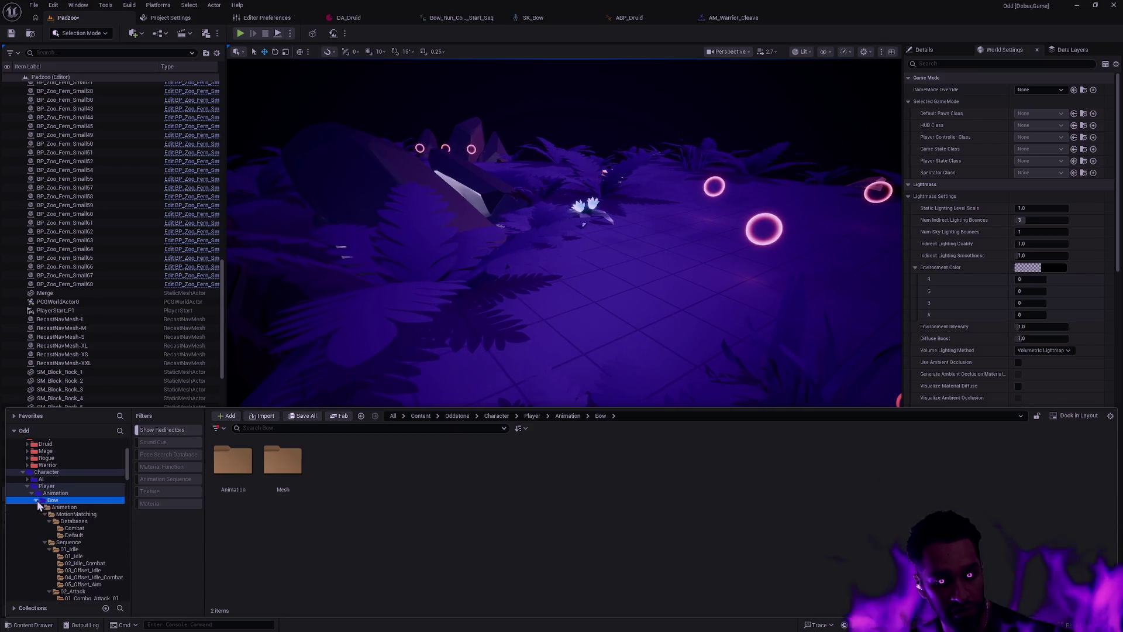
scroll(49, 502, "down", 2)
mouse_move(125, 473)
left_mouse_down()
mouse_move(114, 570)
mouse_move(126, 559)
mouse_move(126, 579)
left_mouse_up()
left_click(40, 535)
scroll(126, 579, "down", 3)
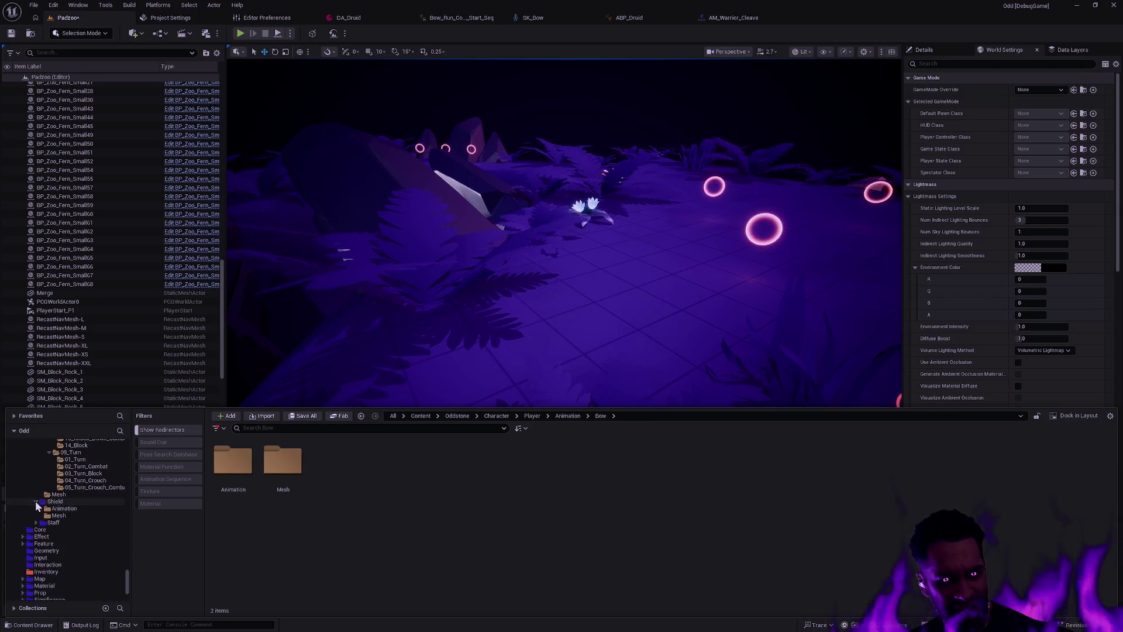
left_click(41, 508)
scroll(97, 542, "down", 10)
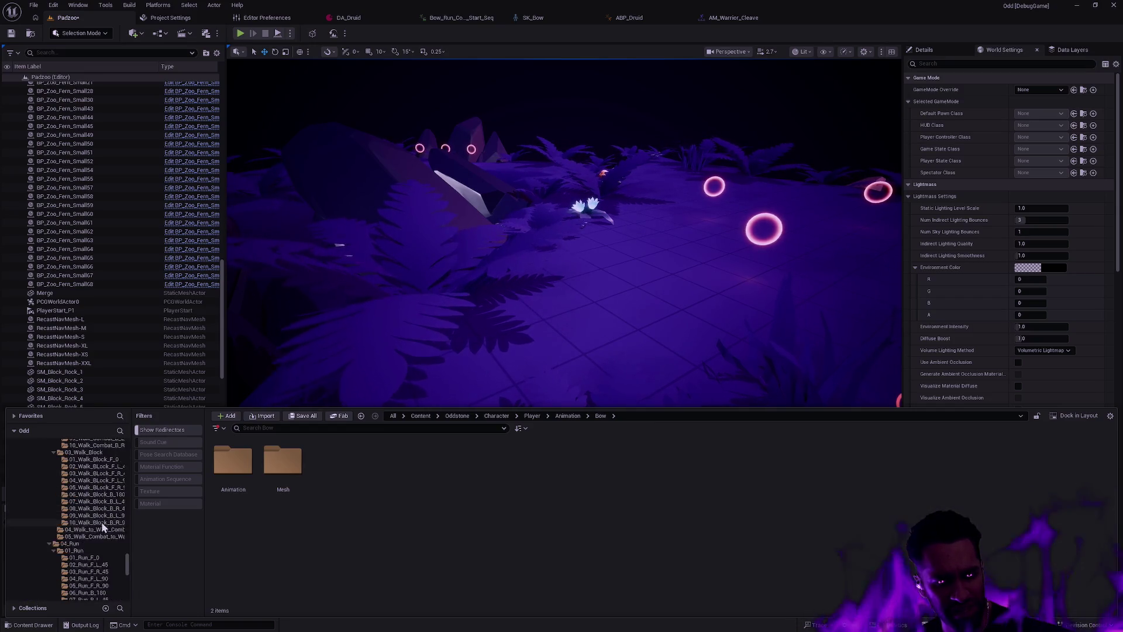
scroll(99, 515, "down", 5)
Open the Shield Mesh folder and select a range of animation folders
left_click(80, 495)
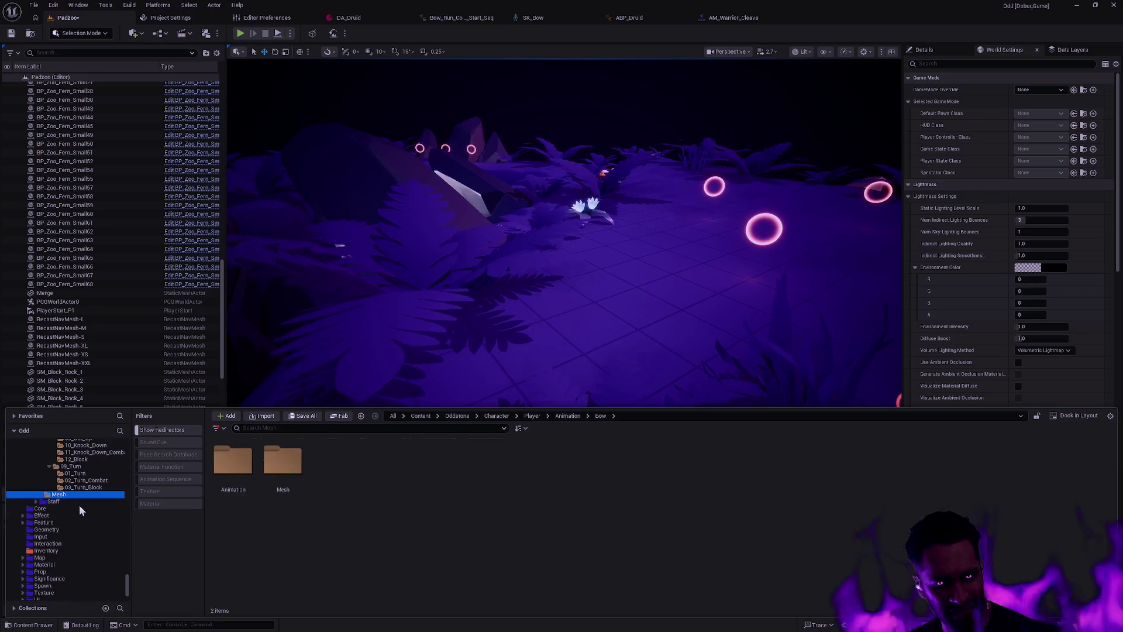
scroll(117, 479, "up", 15)
scroll(113, 550, "up", 2)
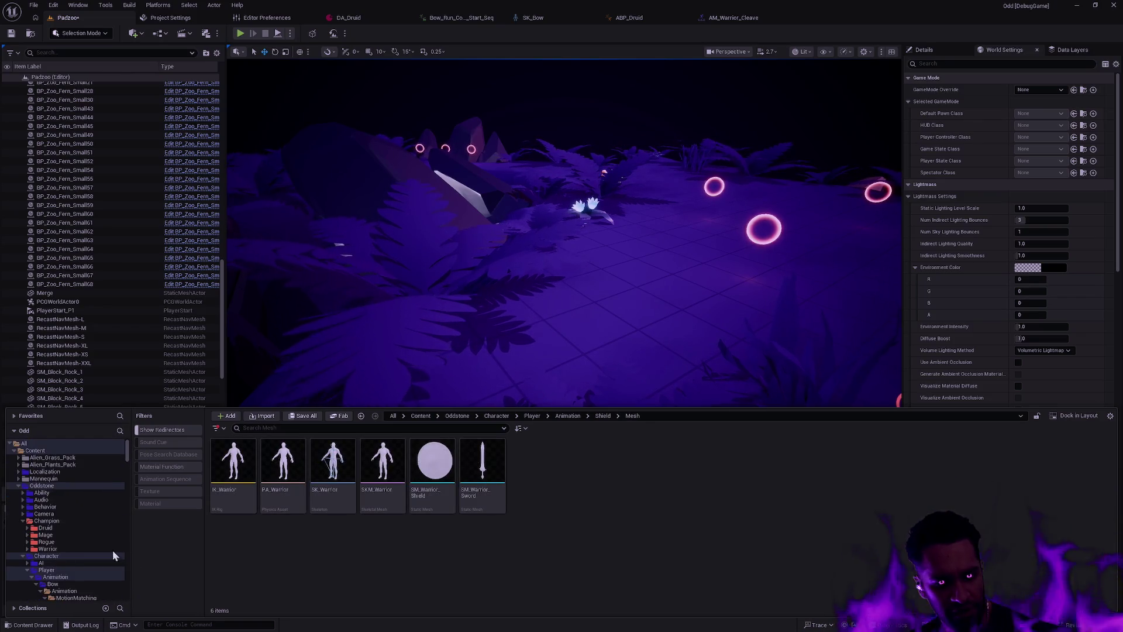
left_click(65, 591, "shift")
Set the selected animation folders' colour to blue
right_click(65, 591)
mouse_move(117, 452)
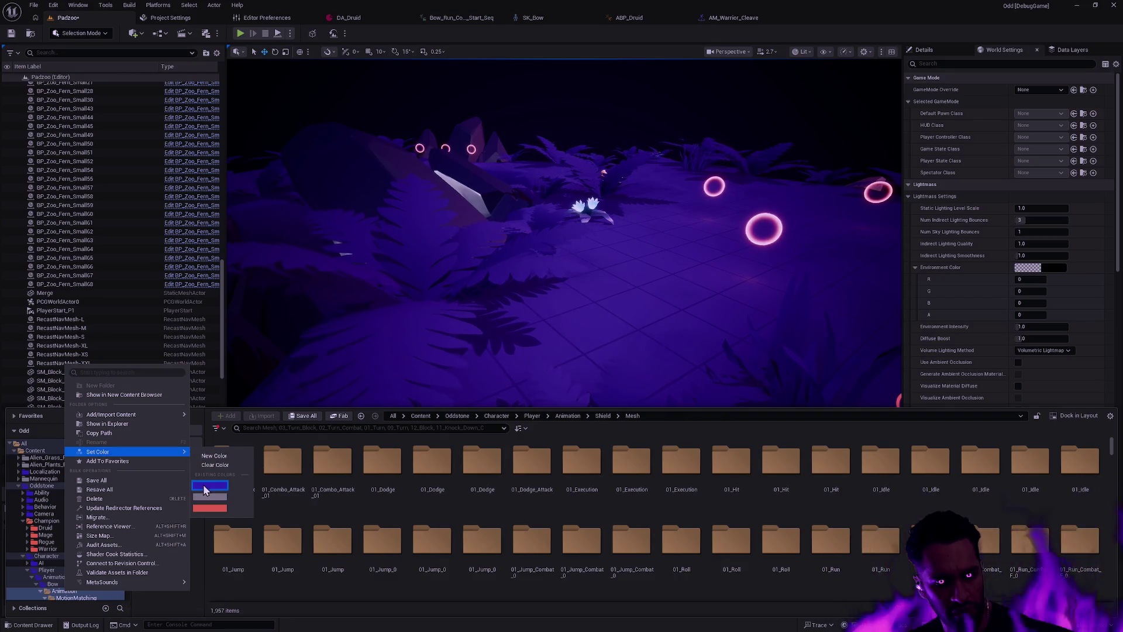
left_click(203, 484)
Open the 10_Walk_B_R_90 folder, add Bow to the selection, and collapse the Dagger and Shield folders
scroll(122, 475, "down", 10)
left_click(88, 476)
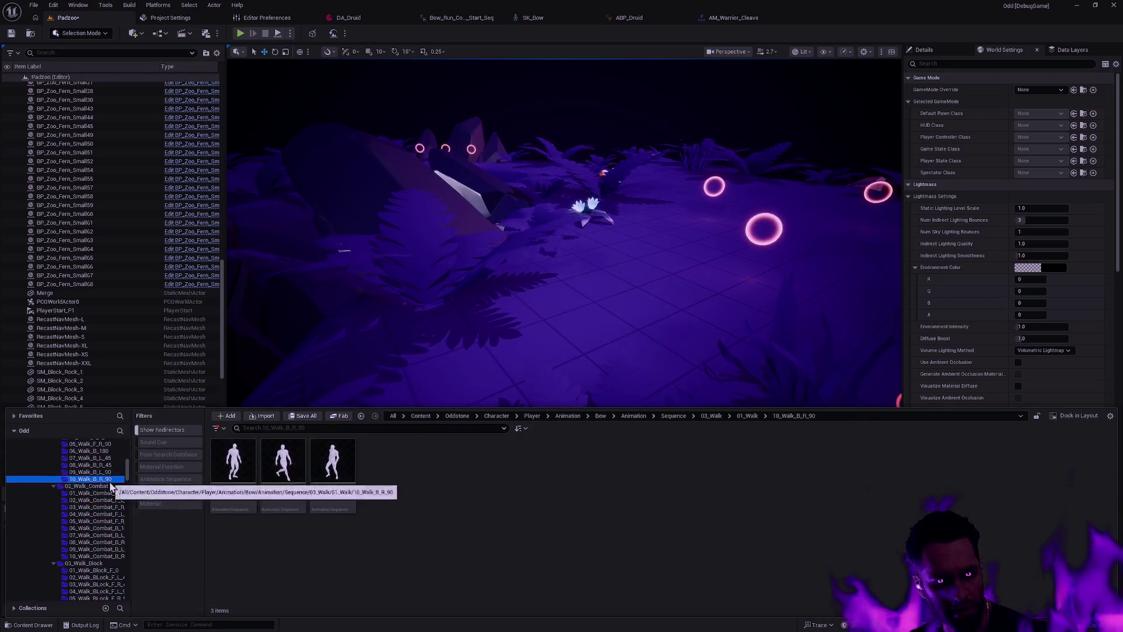
scroll(69, 524, "up", 10)
scroll(69, 524, "down", 3)
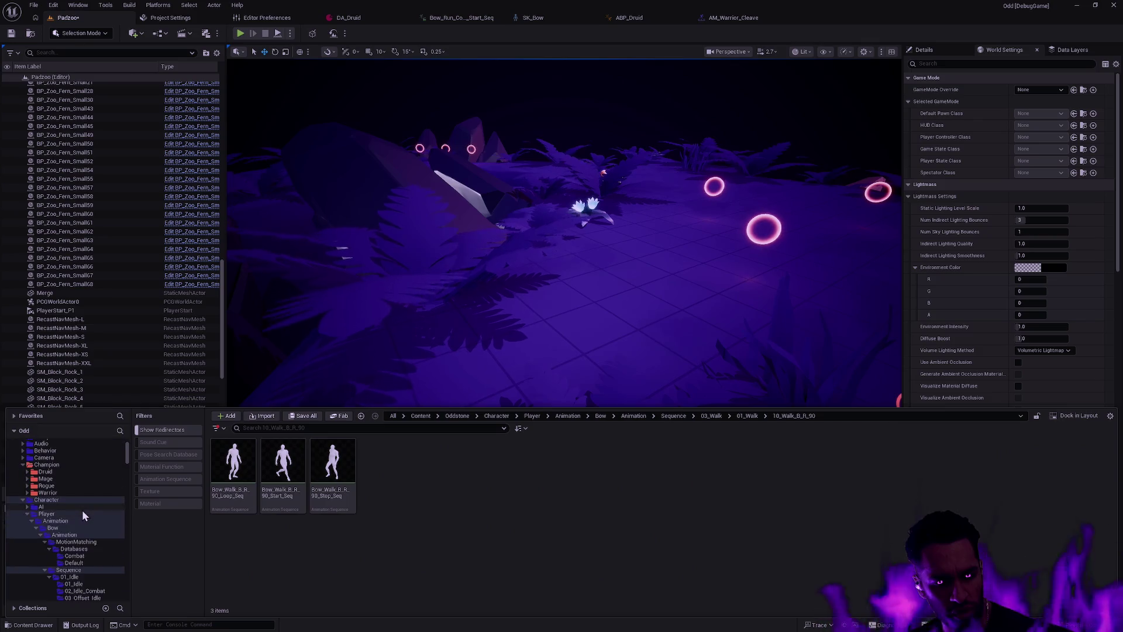
left_click(51, 528, "ctrl")
left_click(36, 536)
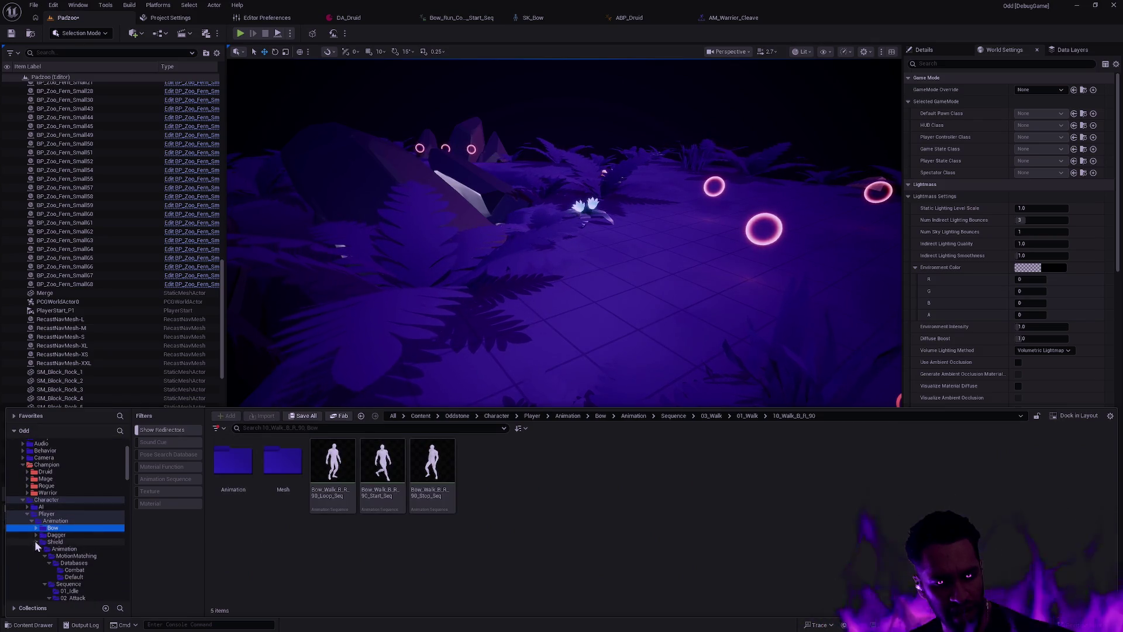
left_click(37, 542)
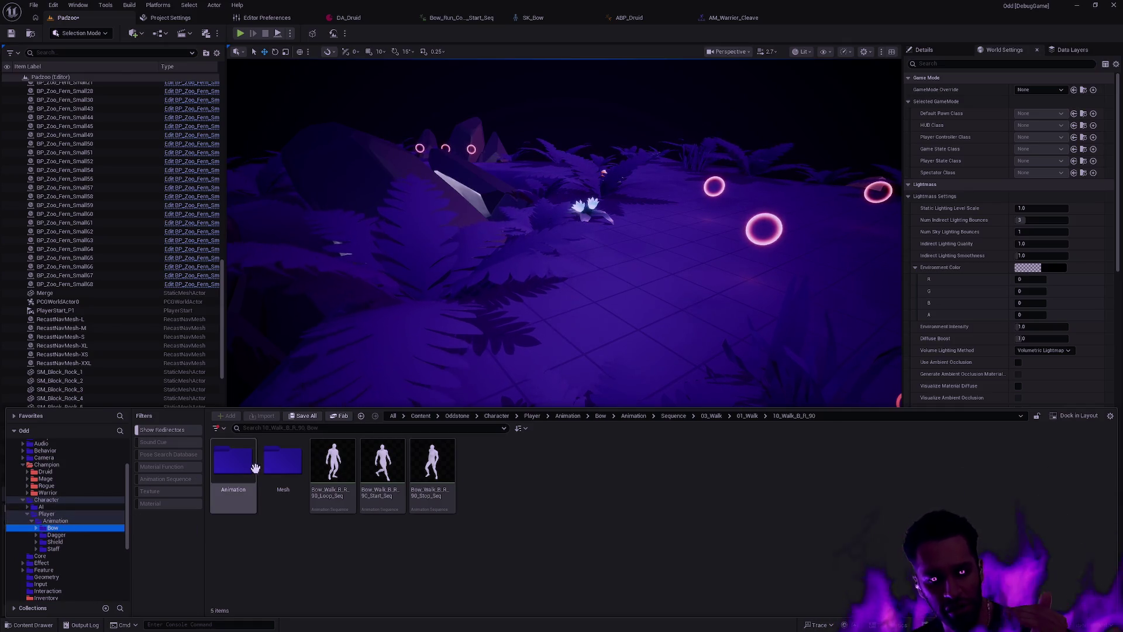
left_click(279, 543)
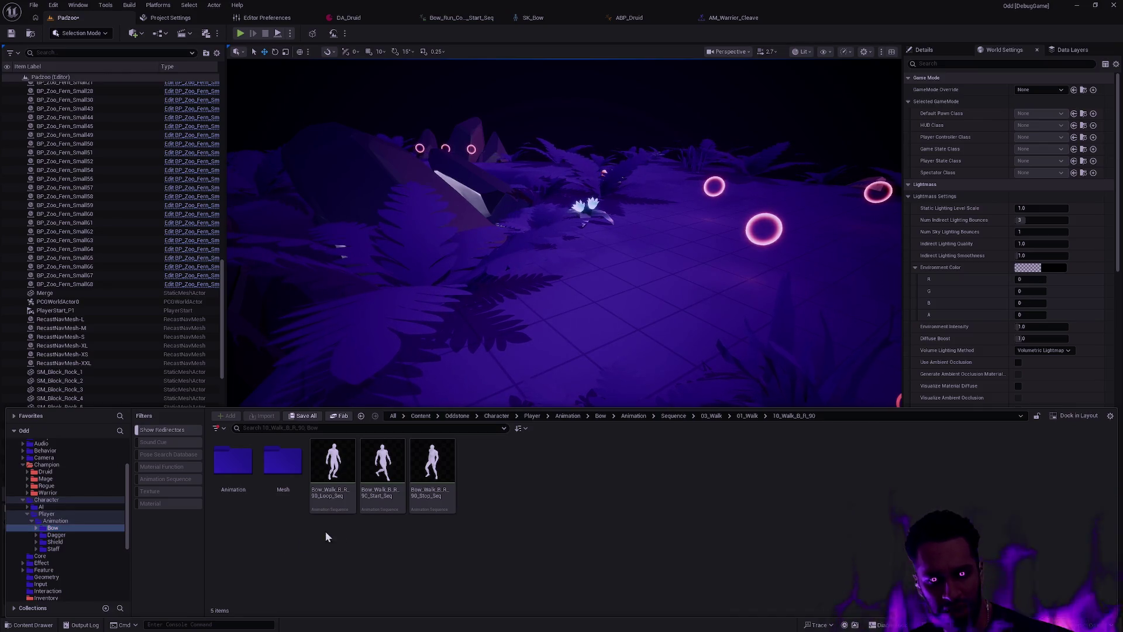
Navigate Animation > Bow > Mesh to list the bow and arrow assets
left_click(65, 528)
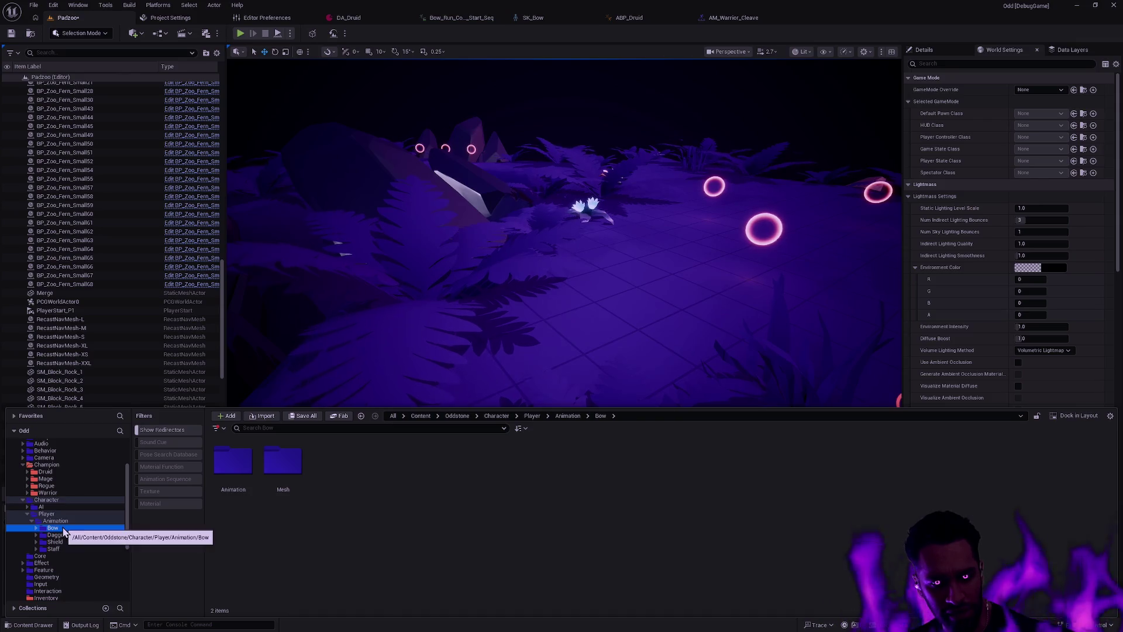
left_click(69, 520)
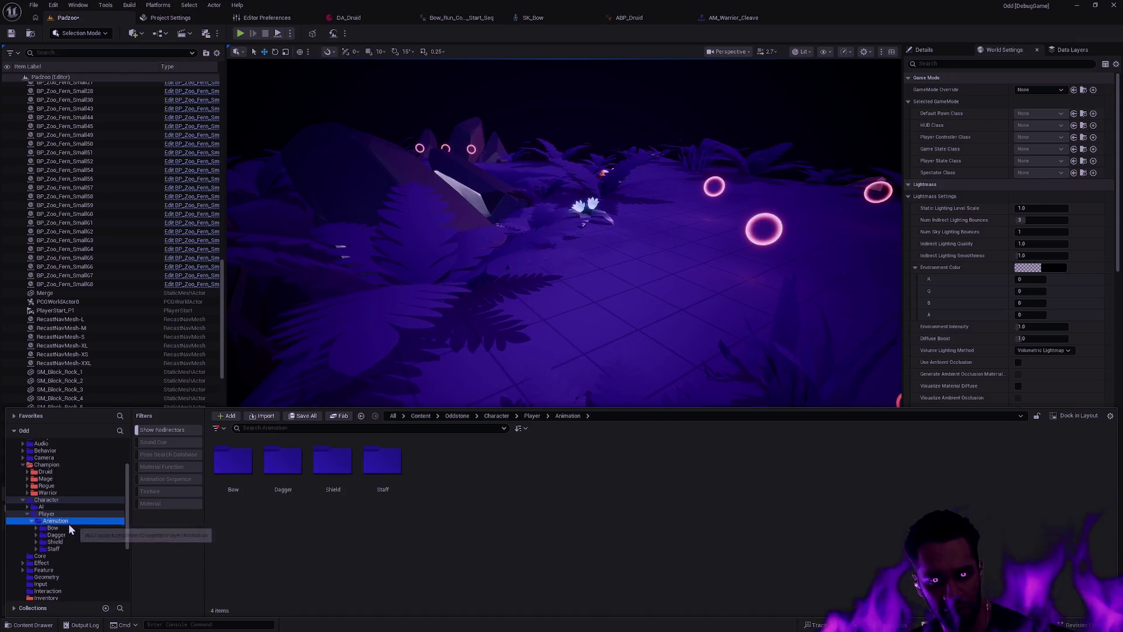
left_click(56, 529)
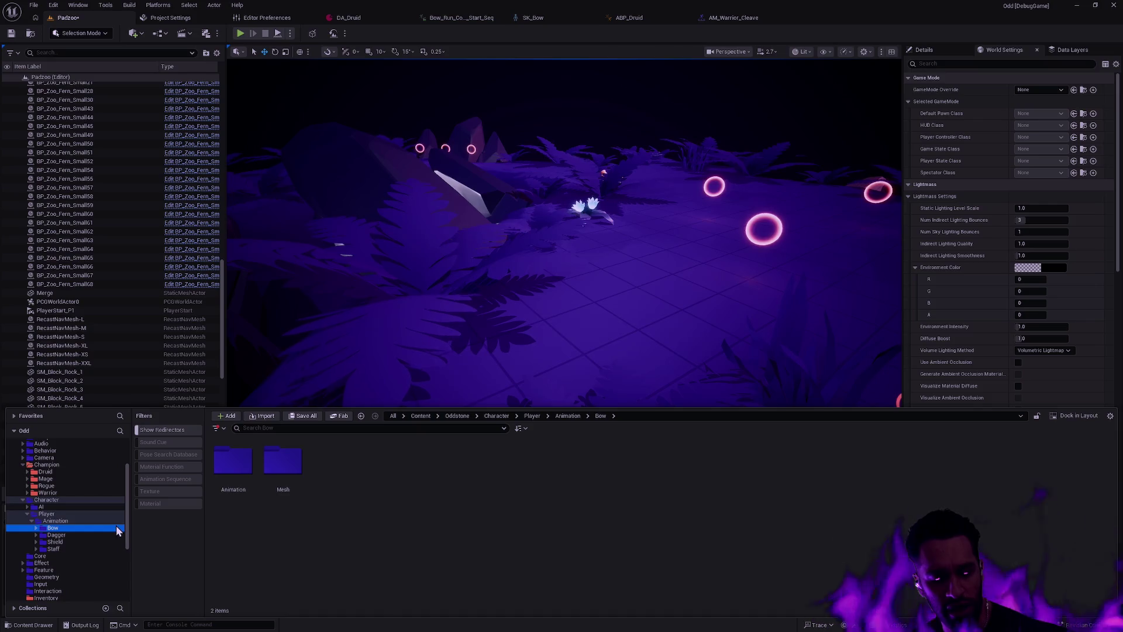
double_click(303, 484)
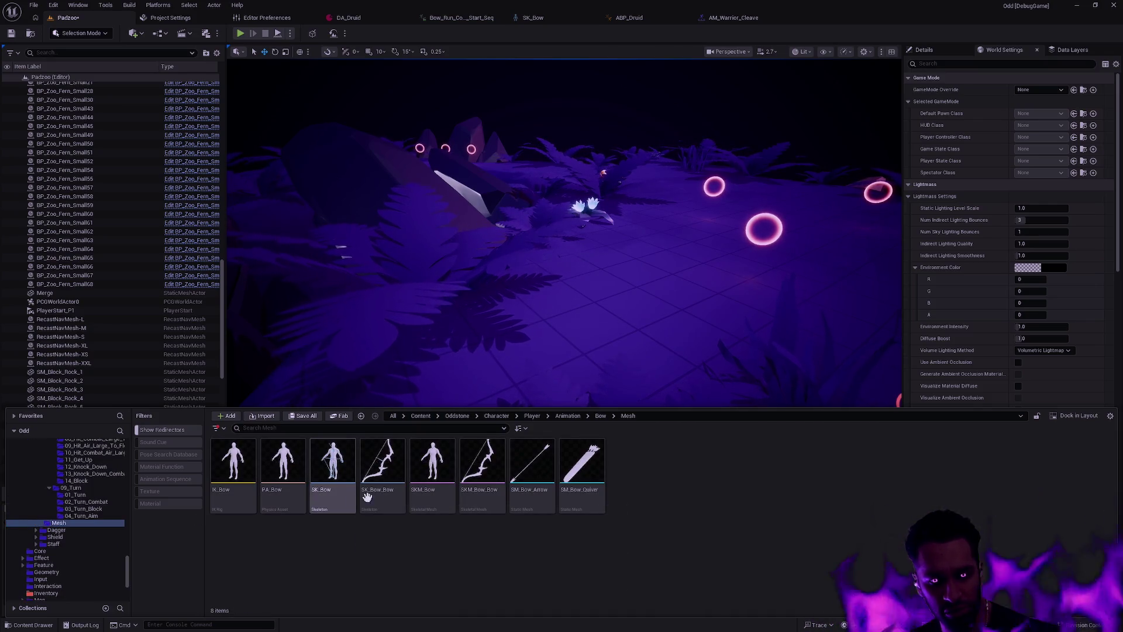
mouse_move(526, 513)
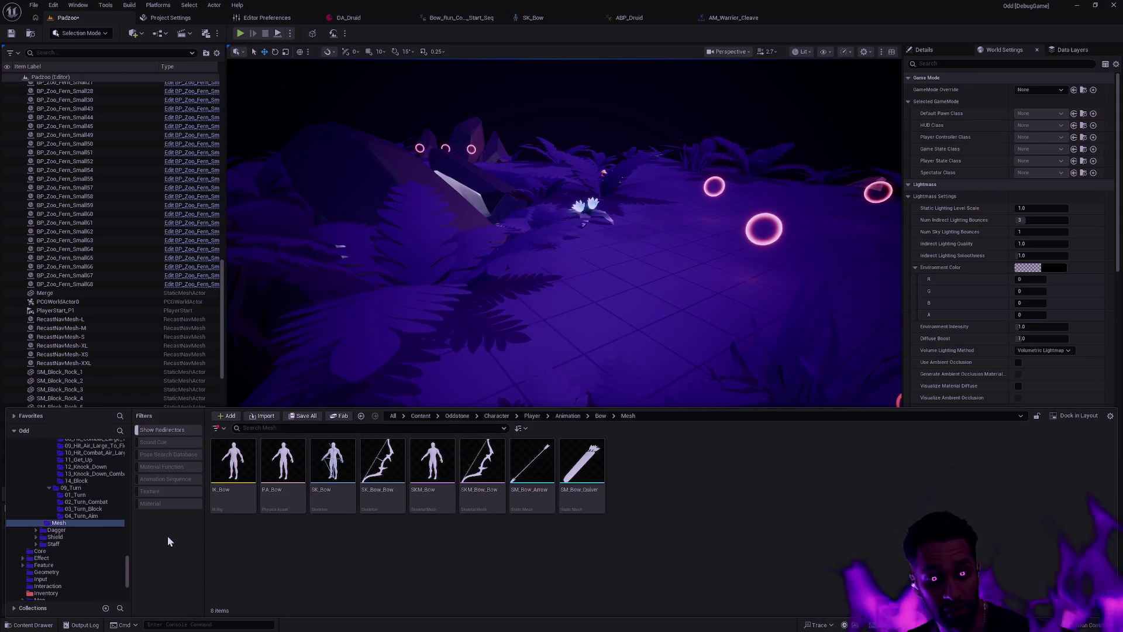
left_click_drag(128, 571, 128, 447)
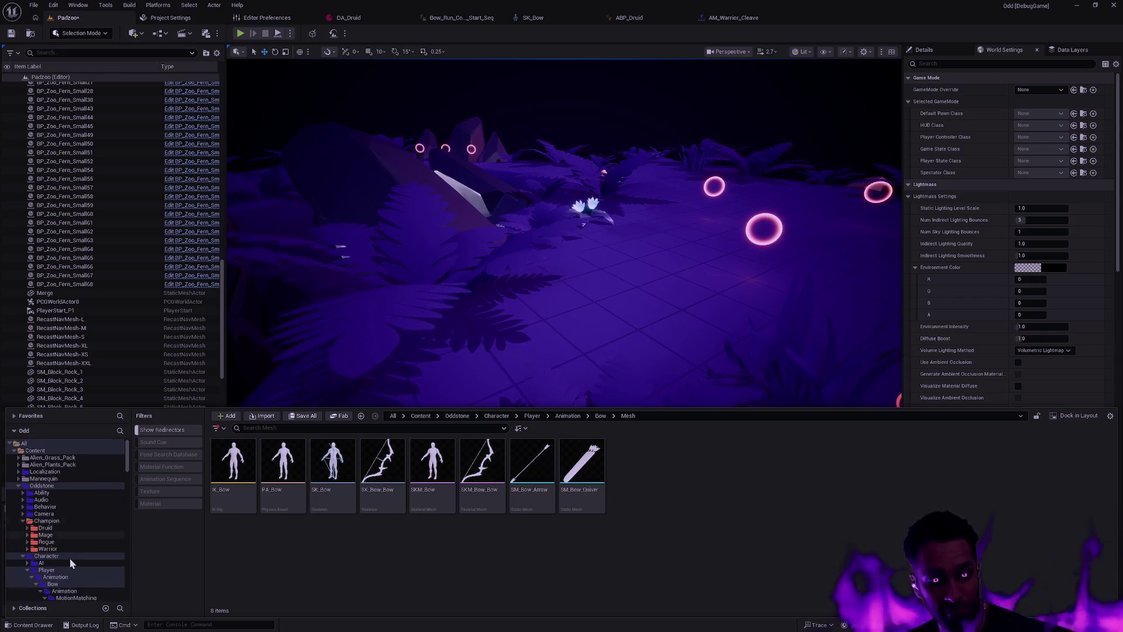
scroll(70, 561, "down", 2)
double_click(55, 521)
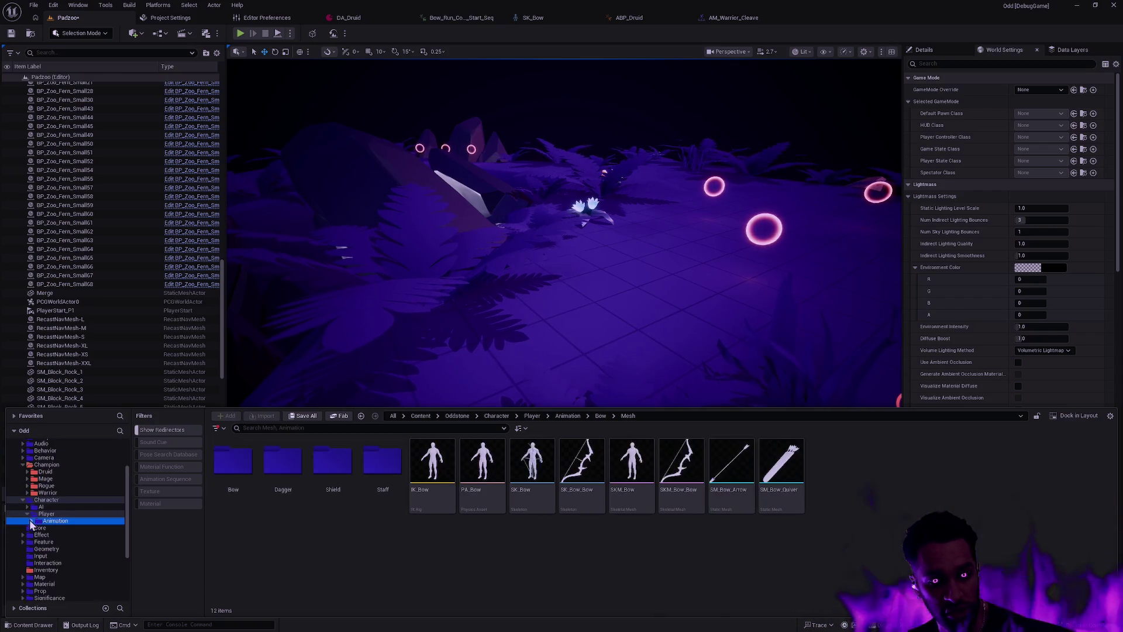
double_click(237, 468)
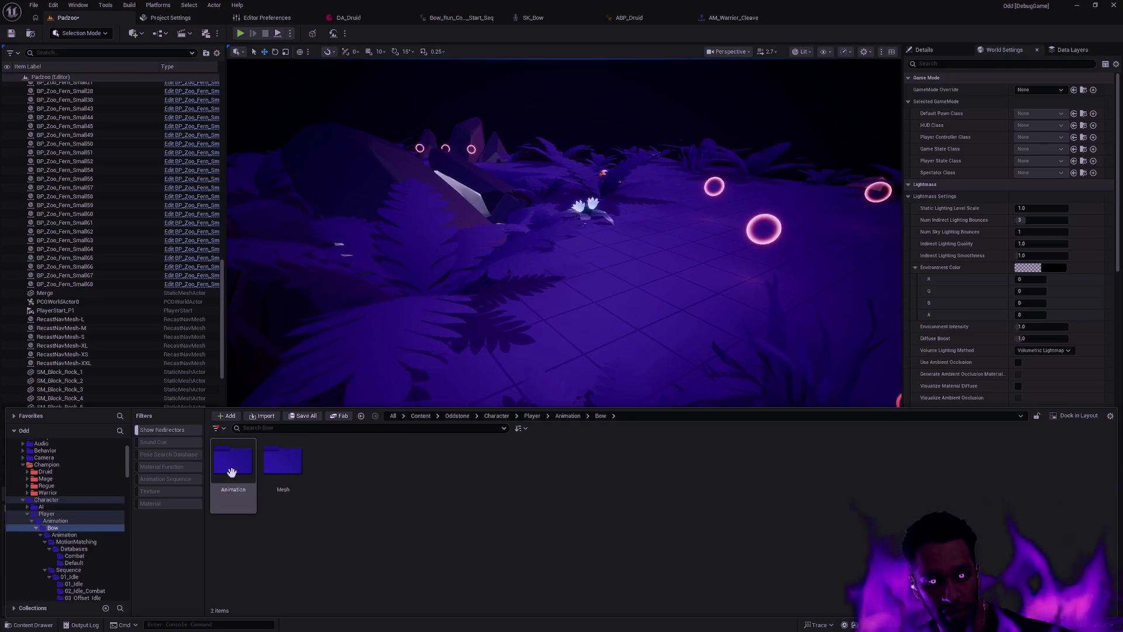
double_click(278, 486)
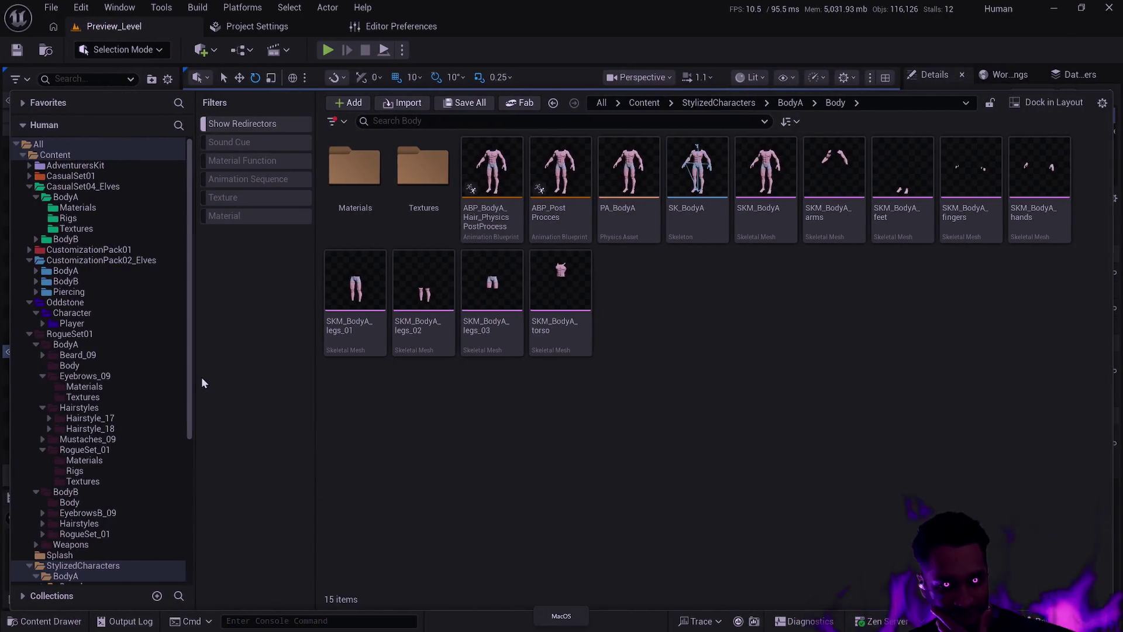
Scroll the Human project's BodyA Body folder to view its body skeletal meshes
scroll(187, 350, "down", 3)
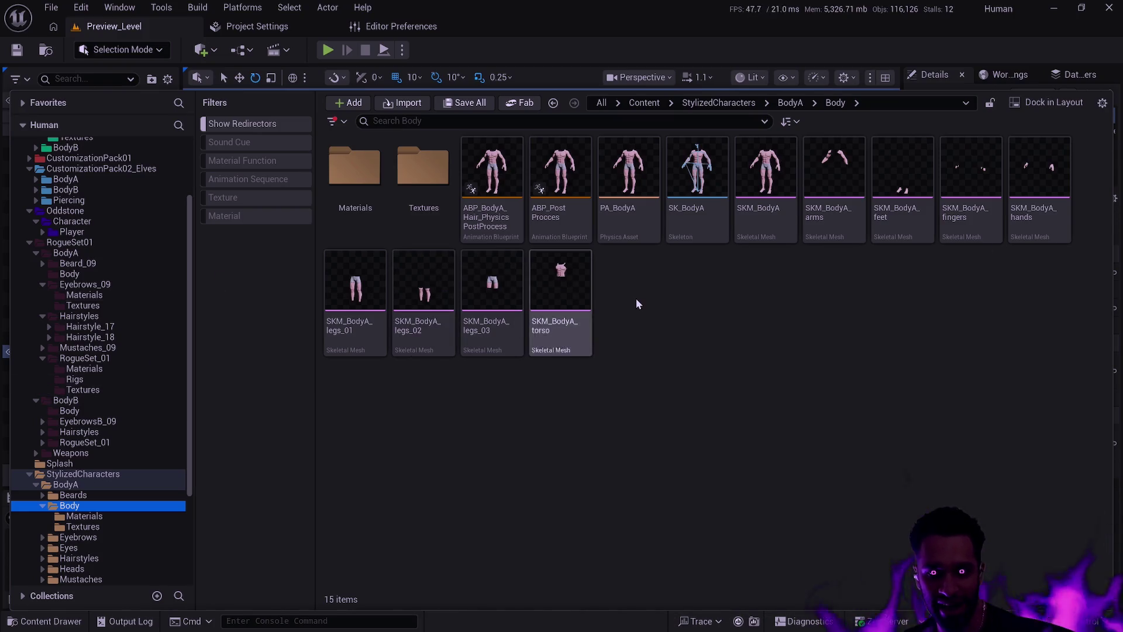
Open SK_BodyA, then browse StylizedCharacters > BodyB > Body and open SK_BodyB in the skeleton editor
double_click(684, 227)
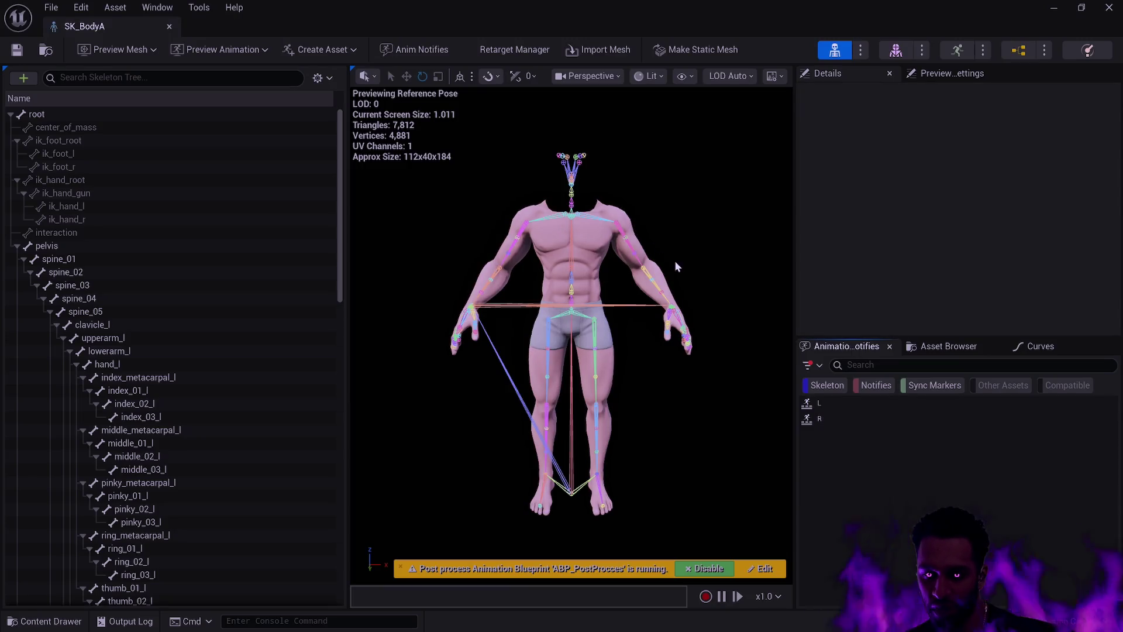
key("ctrl+space")
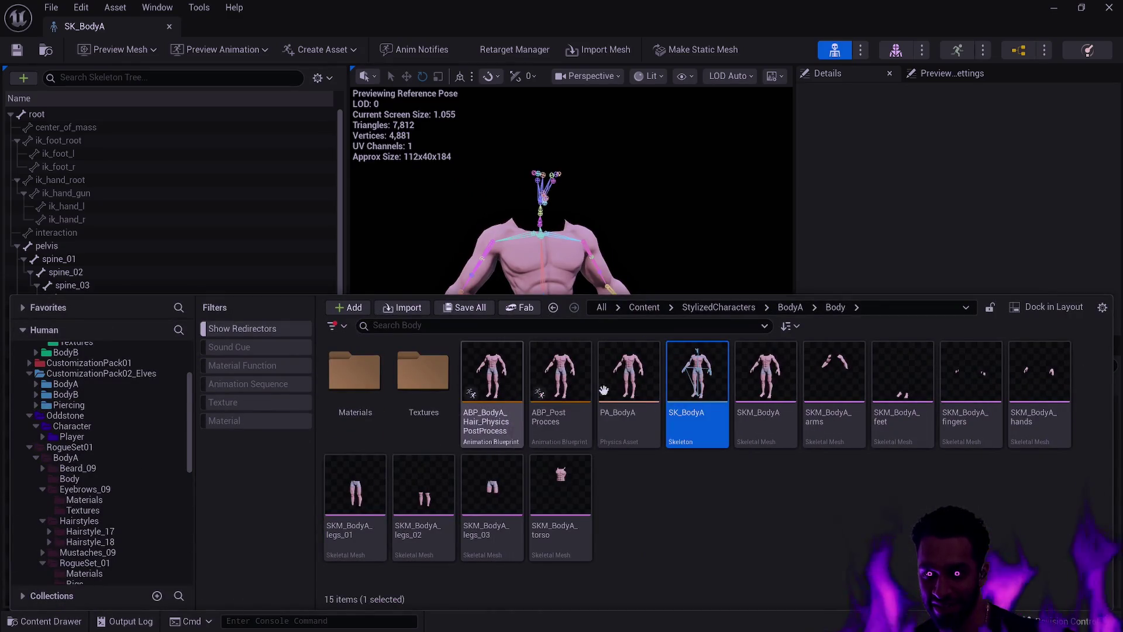
left_click(719, 307)
double_click(423, 372)
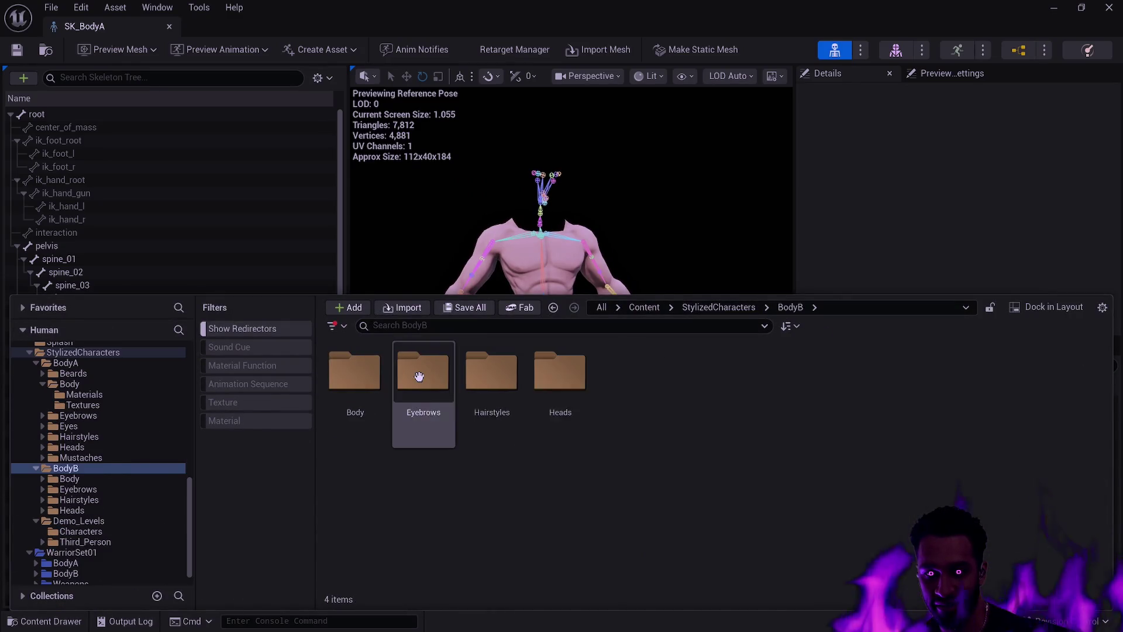
double_click(358, 386)
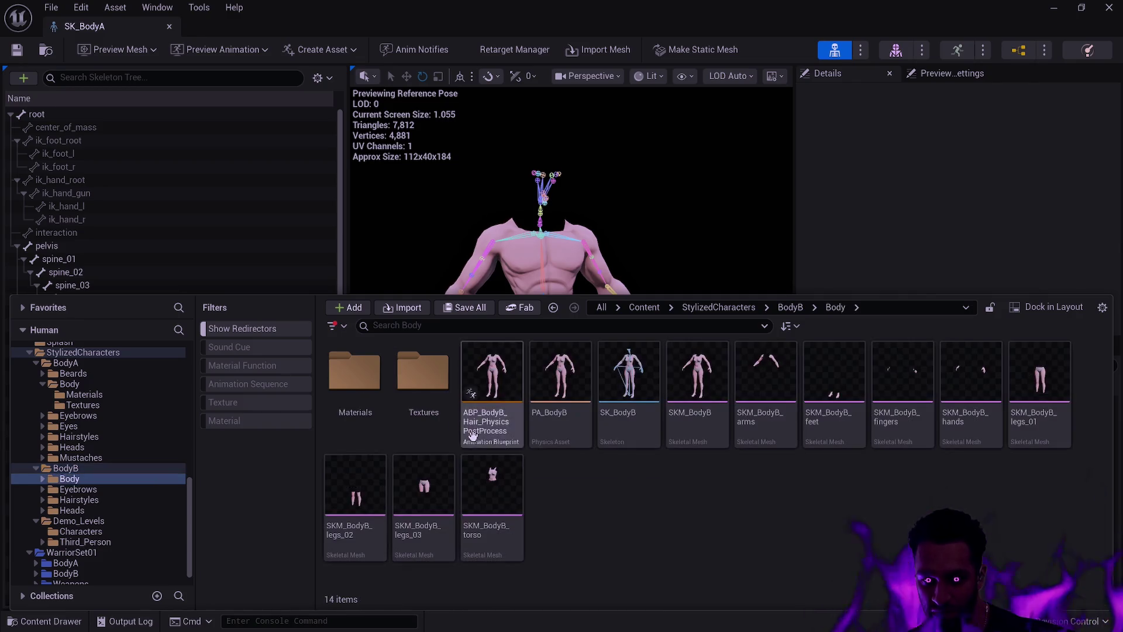
double_click(620, 436)
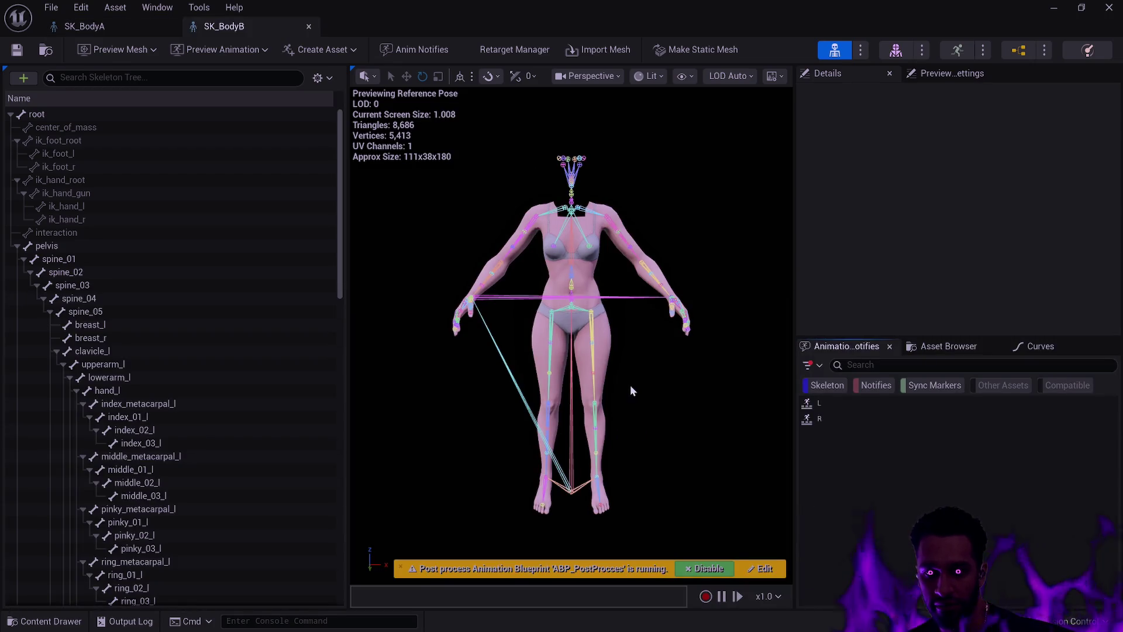
Detach the SK_BodyB and SK_BodyA editors into floating windows snapped to opposite halves of the screen
mouse_move(630, 385)
left_mouse_down()
mouse_move(602, 305)
mouse_move(568, 283)
left_mouse_up()
mouse_move(256, 22)
left_mouse_down()
mouse_move(683, 131)
mouse_move(732, 162)
left_mouse_up()
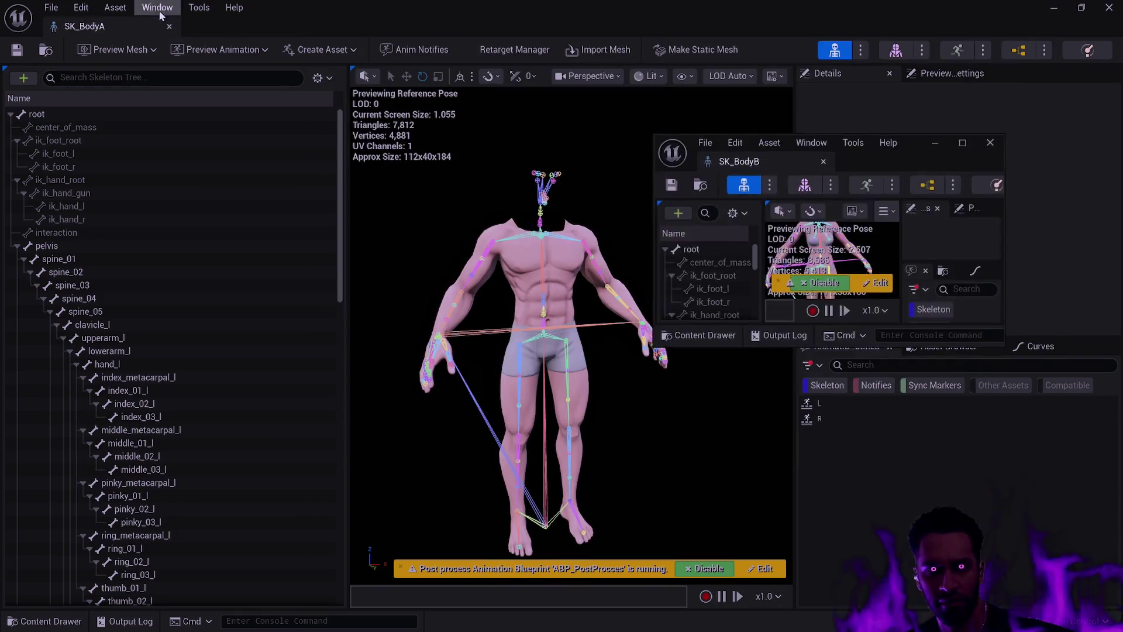
mouse_move(87, 26)
left_mouse_down()
mouse_move(351, 146)
mouse_move(443, 104)
mouse_move(1, 128)
left_mouse_up()
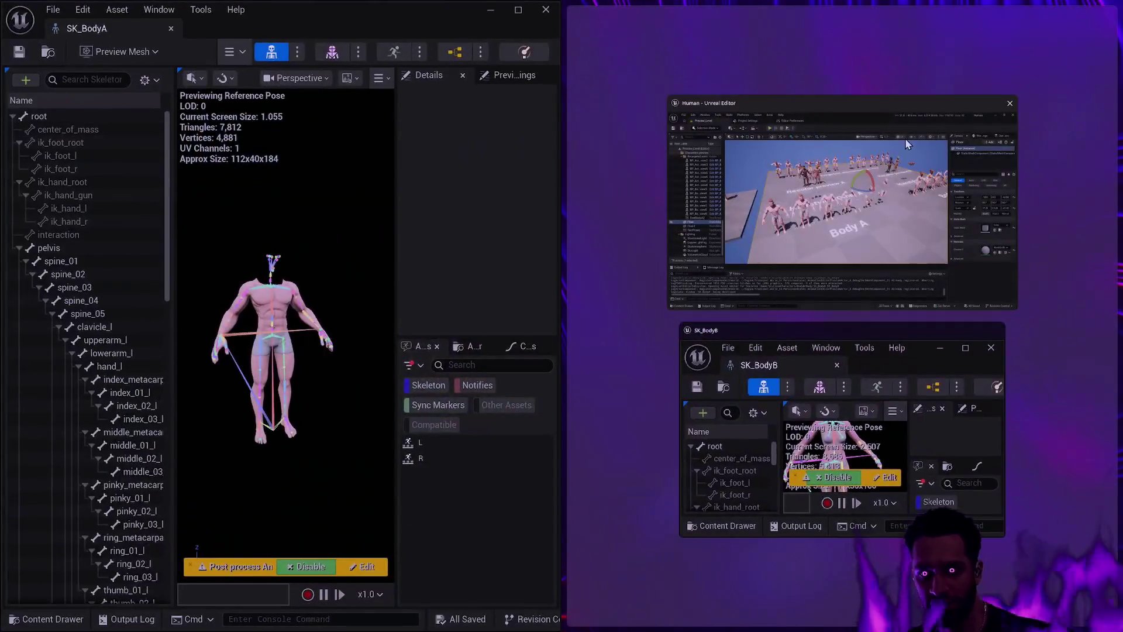
left_click(874, 377)
scroll(847, 332, "up", 5)
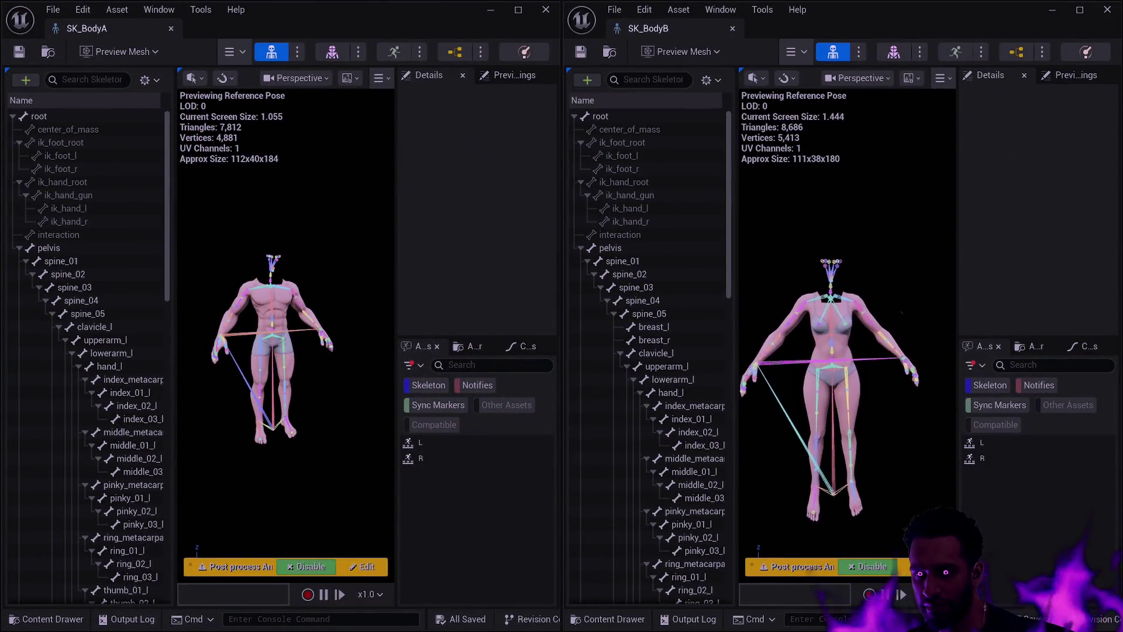
left_click_drag(847, 332, 807, 343)
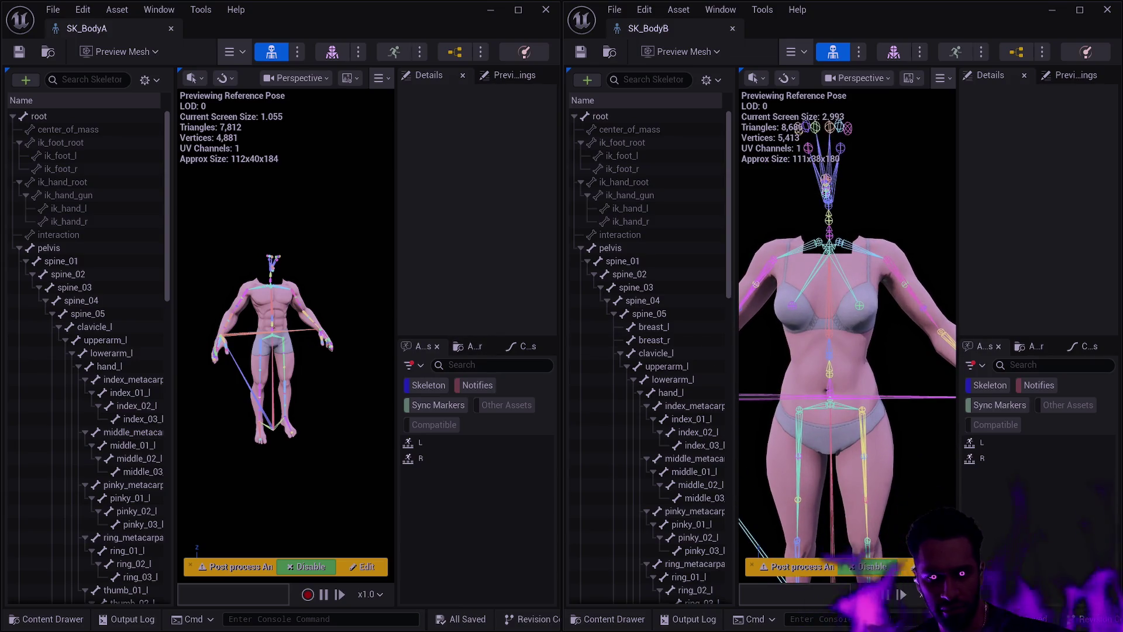
scroll(286, 327, "up", 5)
left_click_drag(334, 363, 334, 358)
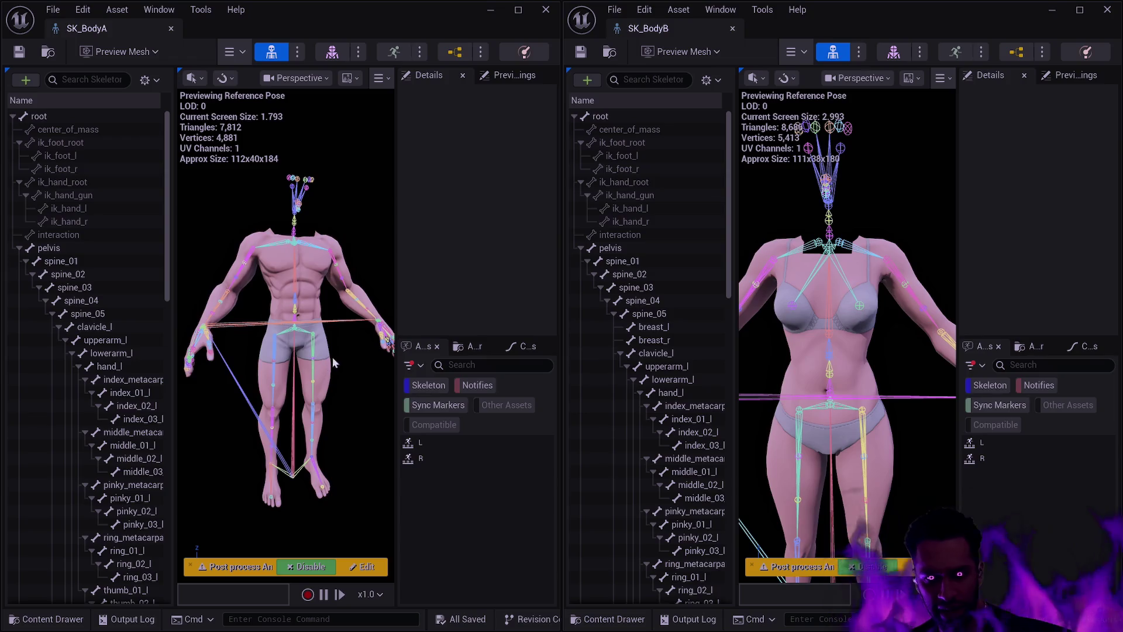
scroll(942, 462, "down", 5)
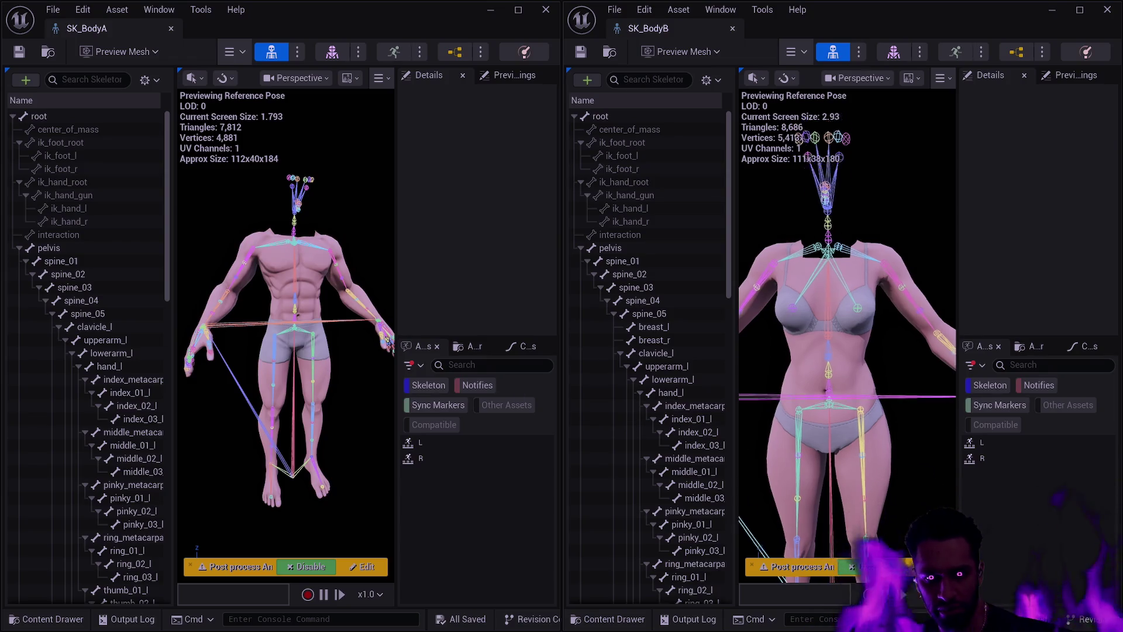
scroll(837, 492, "up", 4)
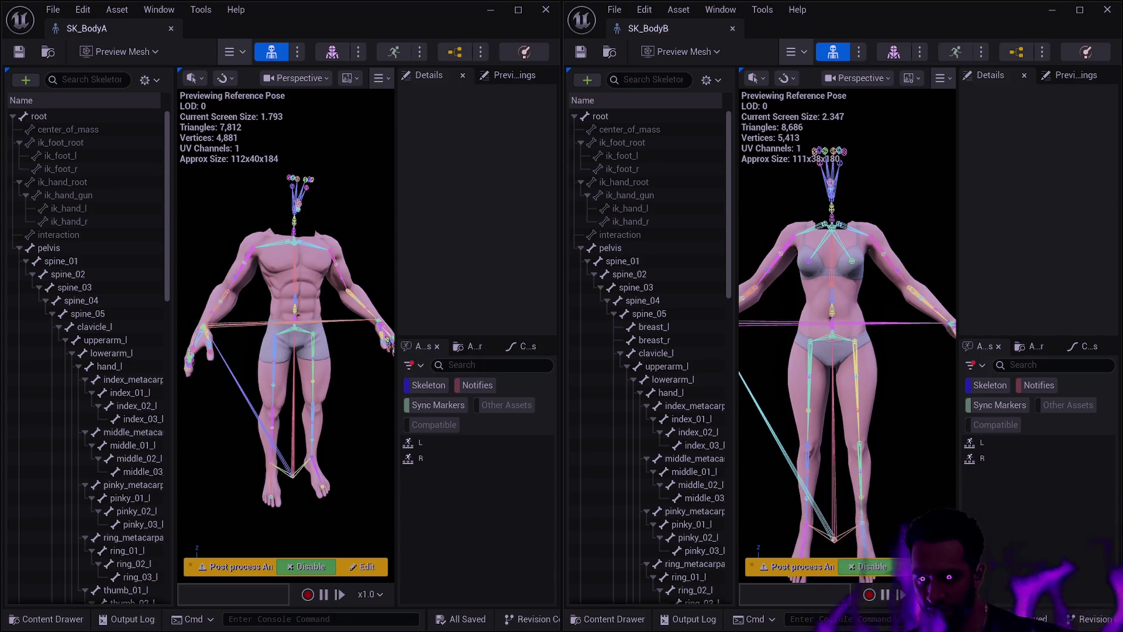
mouse_move(848, 409)
left_mouse_down()
mouse_move(901, 417)
mouse_move(854, 416)
left_mouse_up()
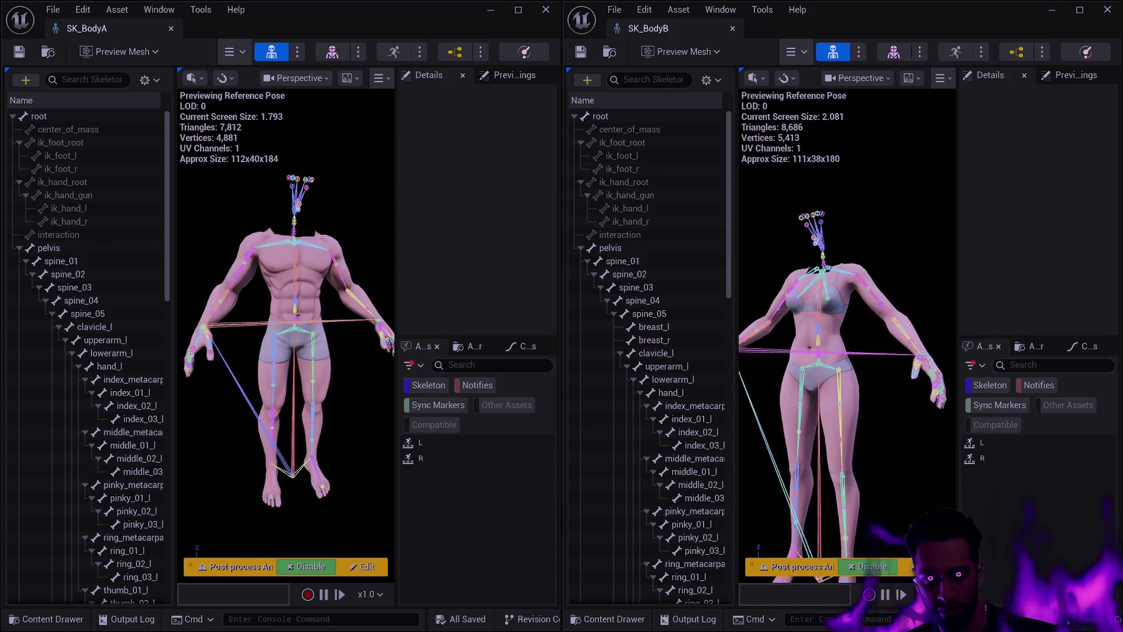
scroll(849, 351, "up", 5)
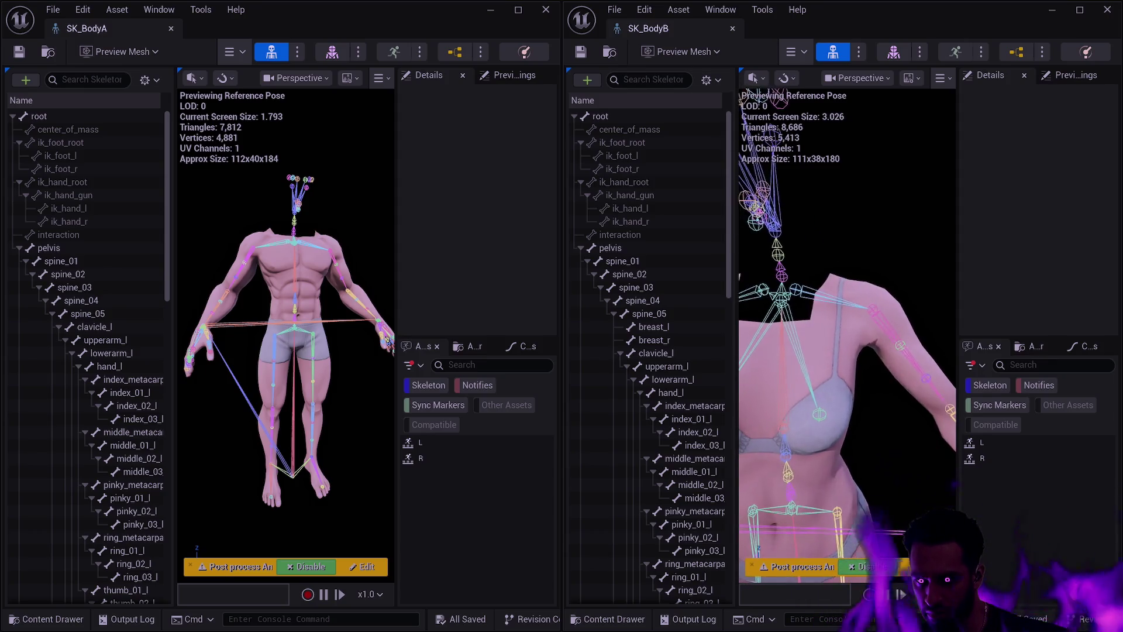
left_click_drag(848, 351, 798, 386)
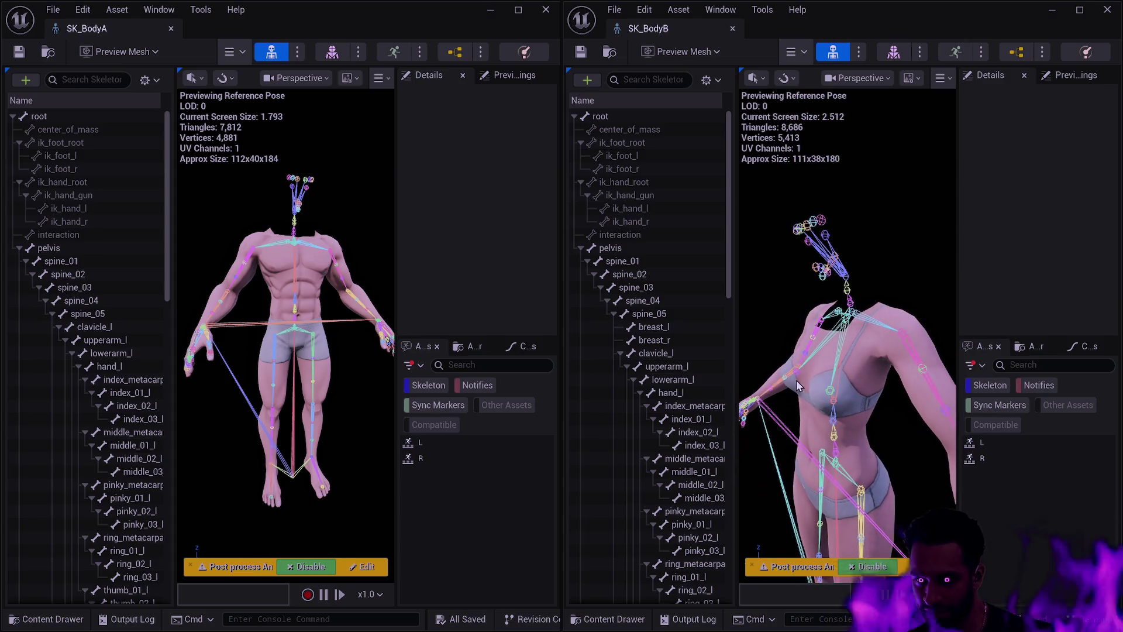
Move SK_BodyB's breast_l bone up the chest to check the deformation, then undo it
left_click(828, 390)
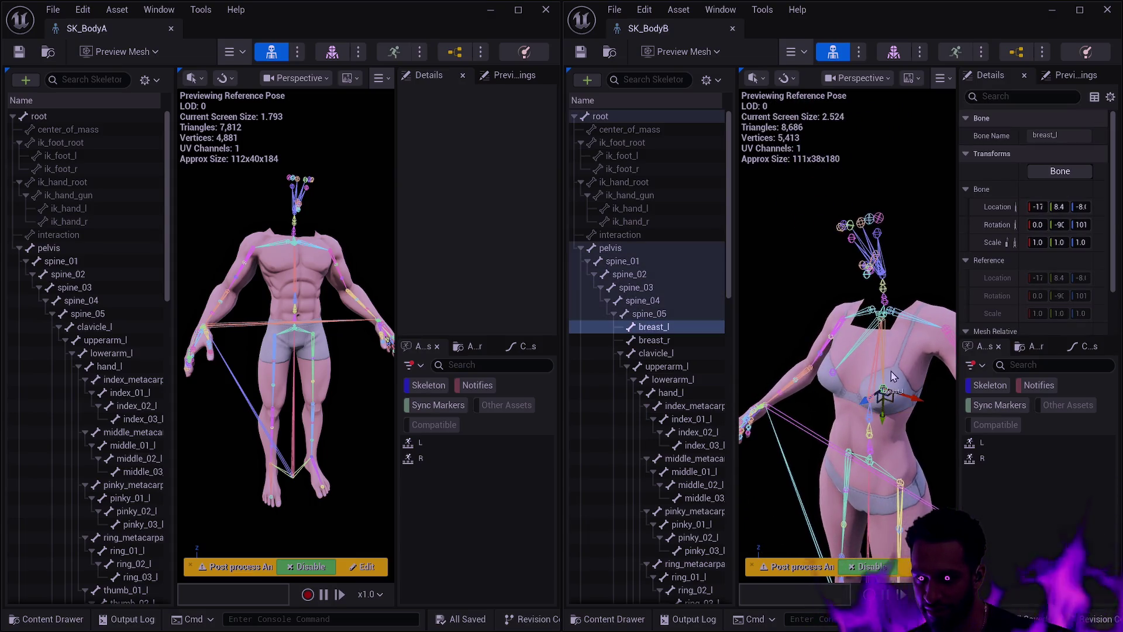
mouse_move(888, 413)
left_mouse_down()
mouse_move(893, 393)
mouse_move(890, 402)
left_mouse_up()
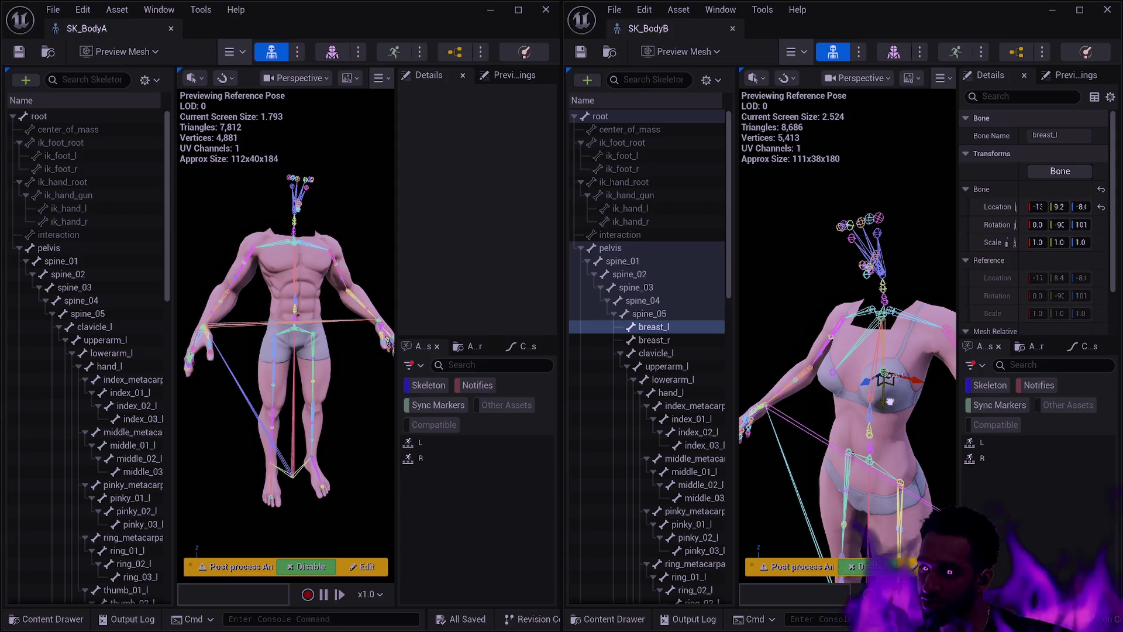
mouse_move(890, 402)
left_mouse_down()
mouse_move(854, 386)
mouse_move(868, 394)
mouse_move(860, 371)
mouse_move(881, 361)
left_mouse_up()
key("ctrl+z")
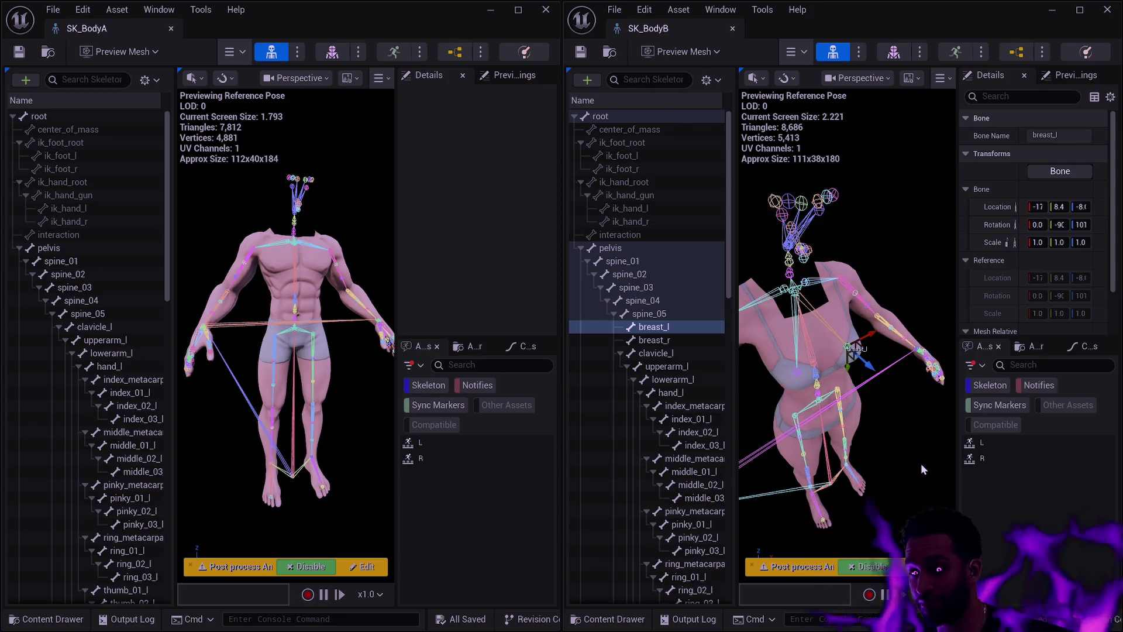
Toggle the post-process animation blueprint off and on, then reselect and nudge breast_l again
left_click(872, 565)
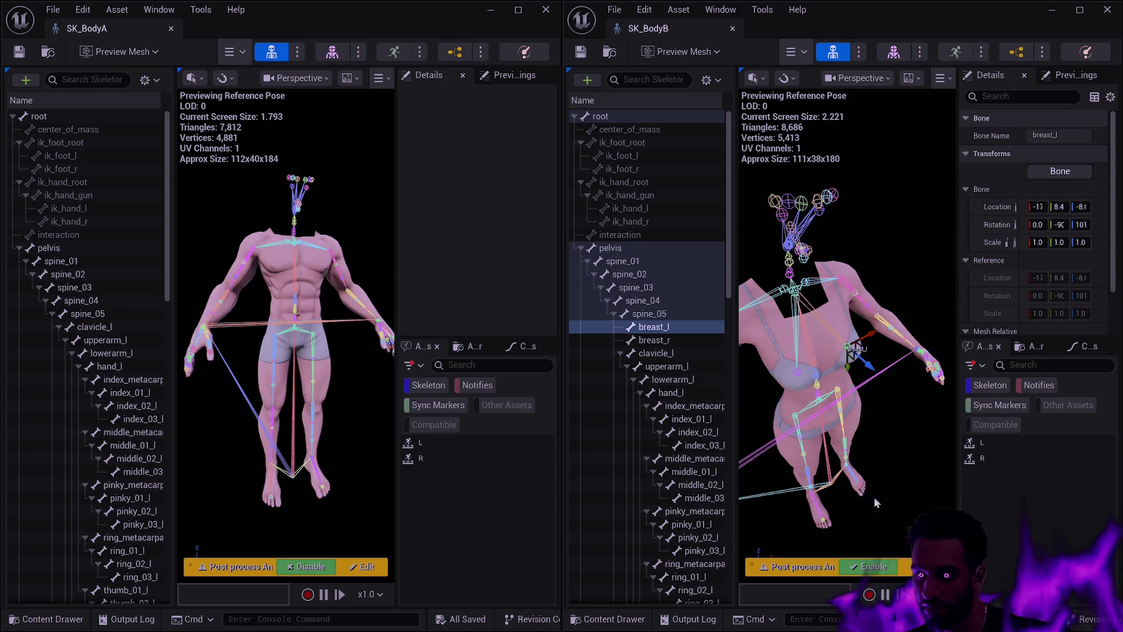
left_click(872, 566)
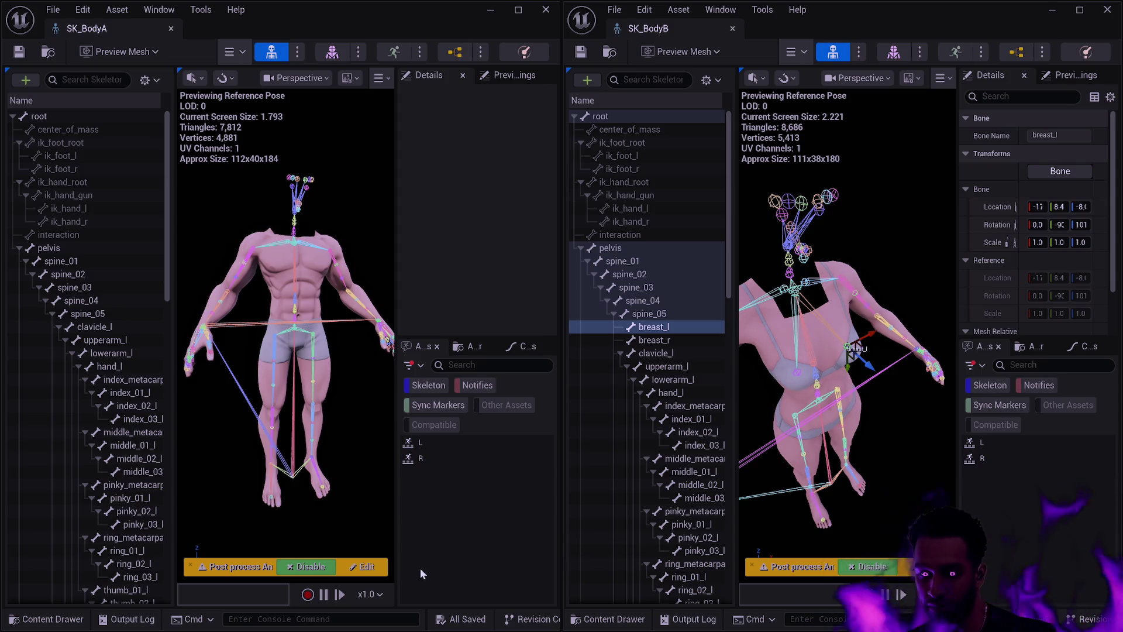
left_click(890, 464)
left_click_drag(894, 411, 936, 398)
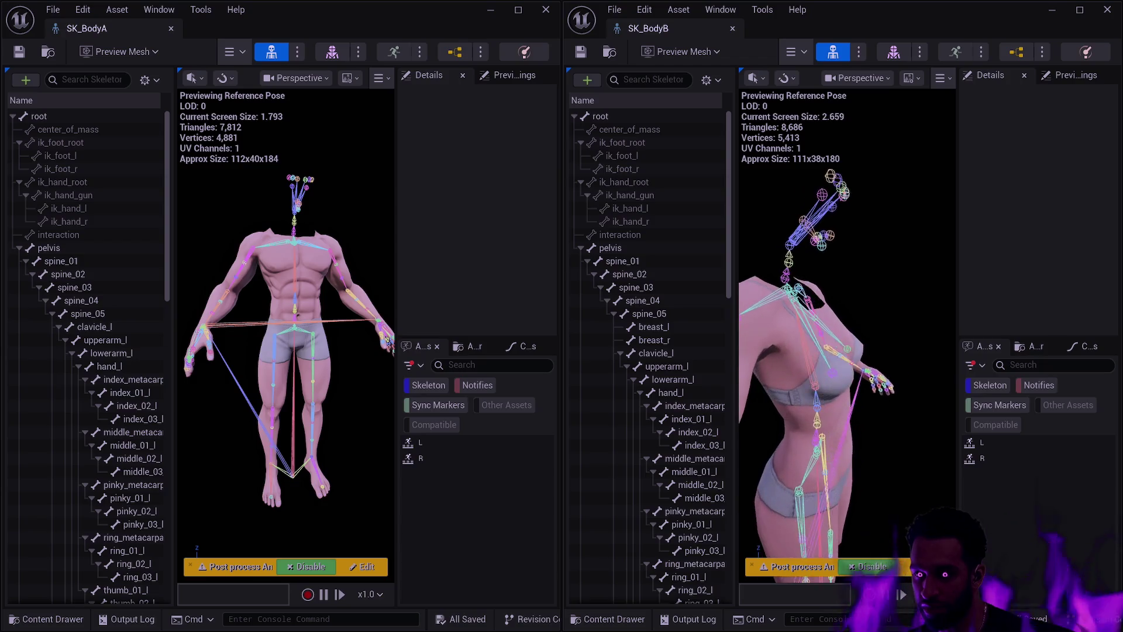
left_click(888, 350)
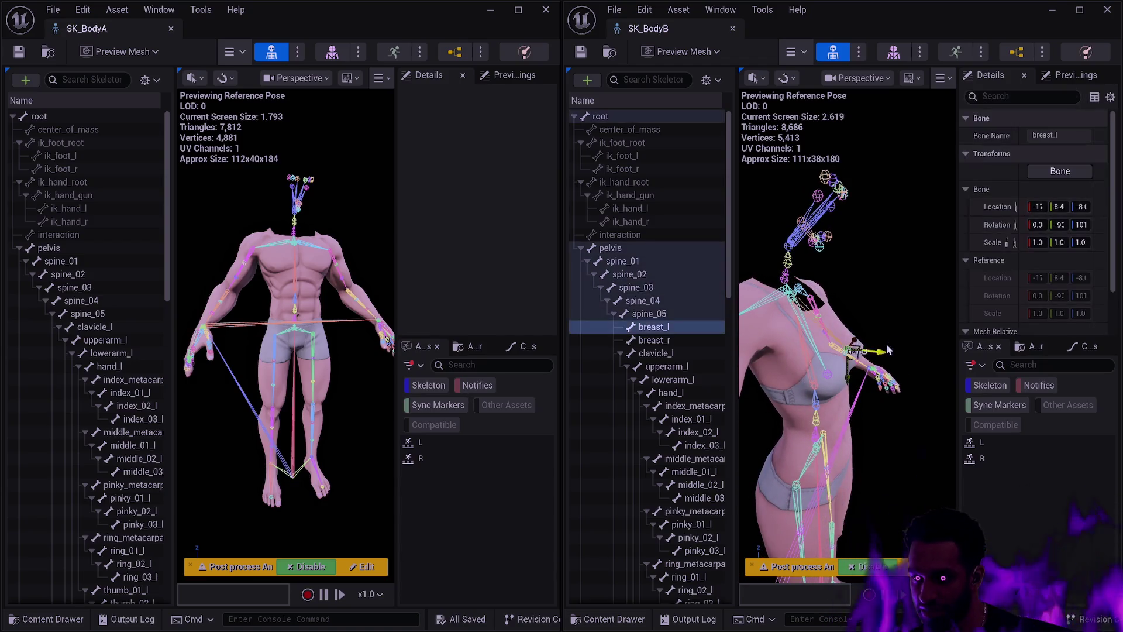
mouse_move(887, 350)
left_mouse_down()
mouse_move(849, 377)
mouse_move(893, 413)
mouse_move(892, 377)
mouse_move(892, 436)
mouse_move(905, 399)
left_mouse_up()
left_click(910, 413)
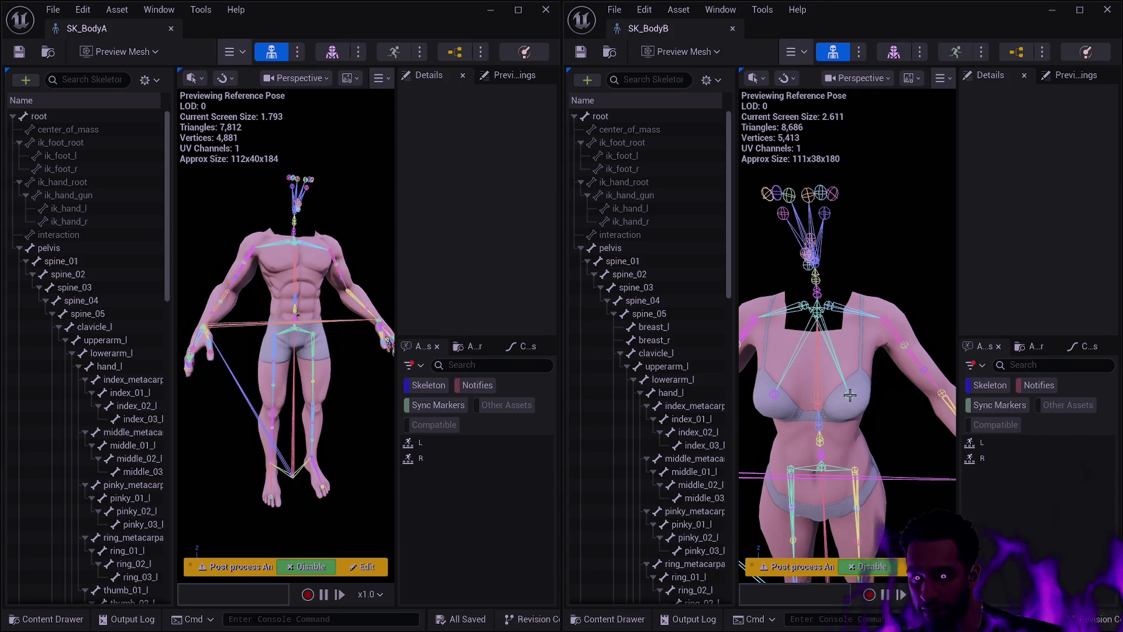
mouse_move(850, 395)
left_mouse_down()
mouse_move(813, 404)
mouse_move(793, 393)
left_mouse_up()
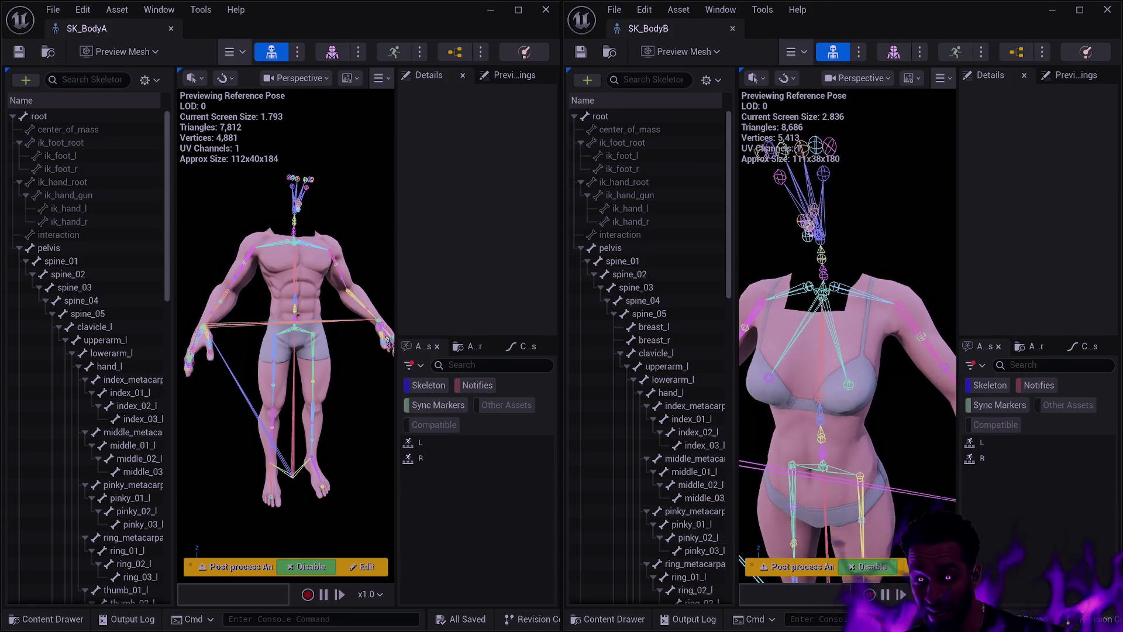
scroll(848, 363, "down", 3)
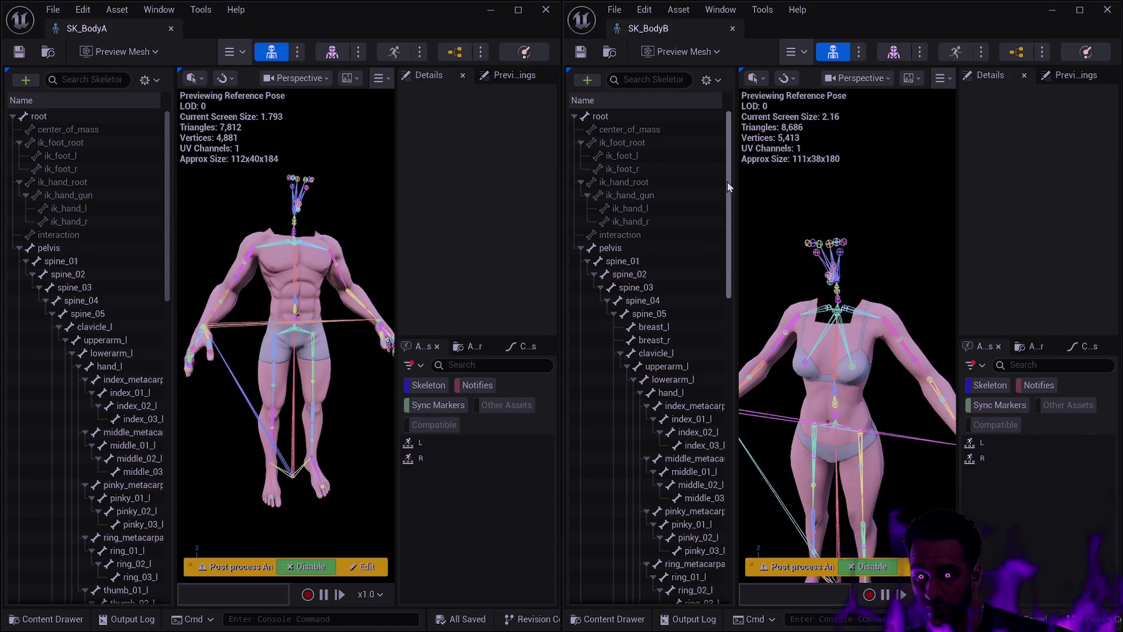
left_click_drag(849, 351, 848, 280)
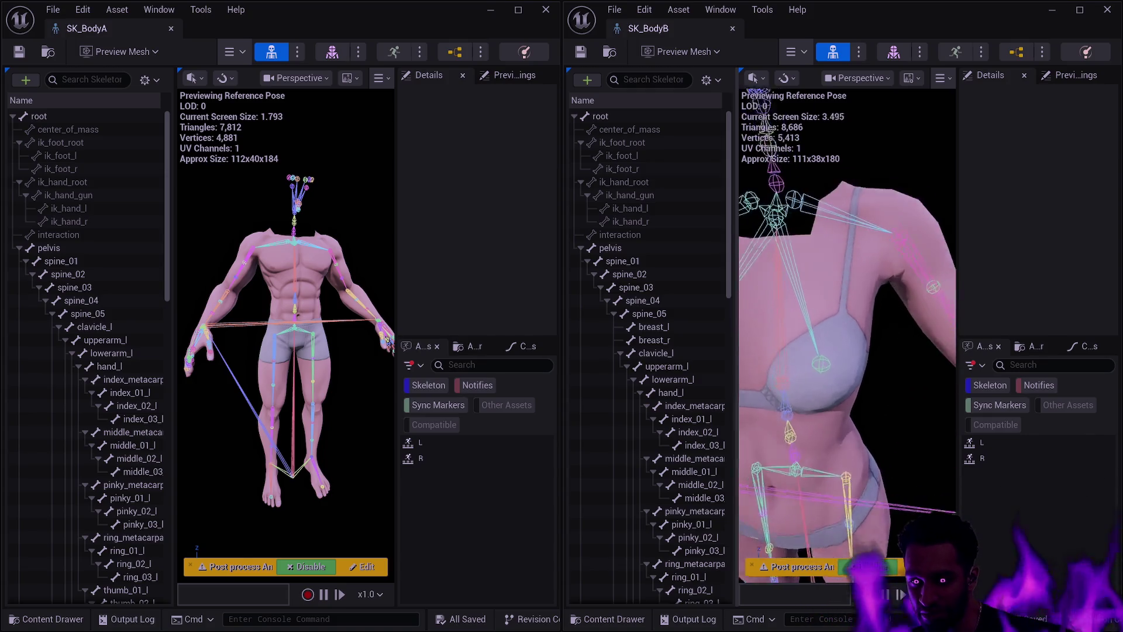
mouse_move(848, 322)
left_mouse_down()
mouse_move(836, 345)
mouse_move(895, 316)
left_mouse_up()
mouse_move(864, 350)
left_mouse_down()
mouse_move(854, 342)
mouse_move(865, 350)
left_mouse_up()
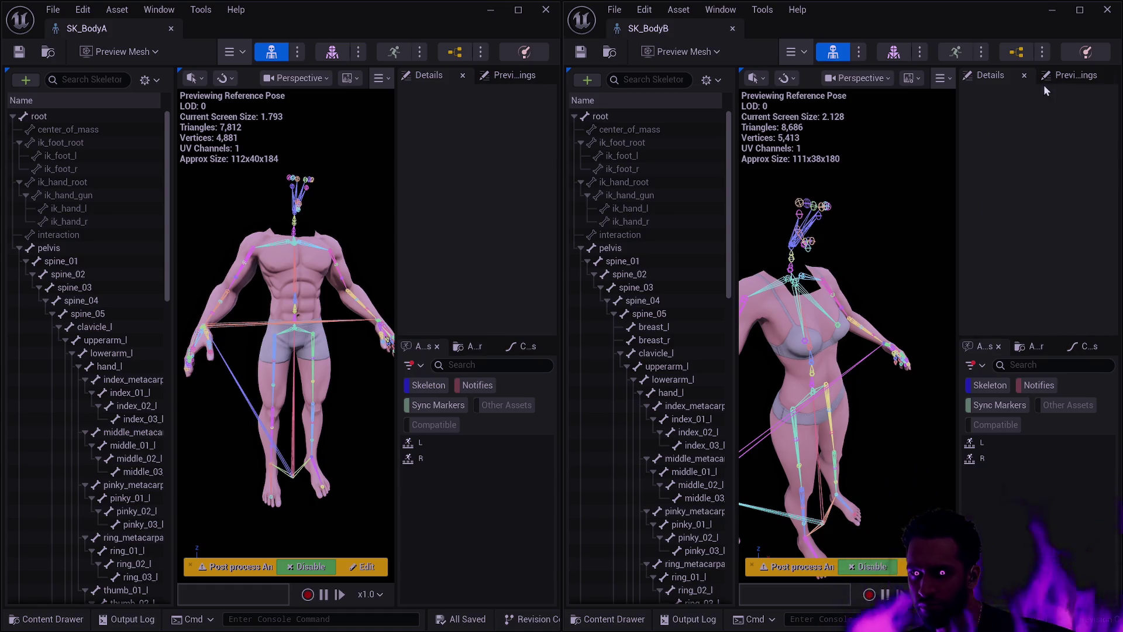
Close the SK_BodyB and SK_BodyA windows and reopen SK_BodyB from the Content Drawer
left_click(732, 28)
left_click(546, 9)
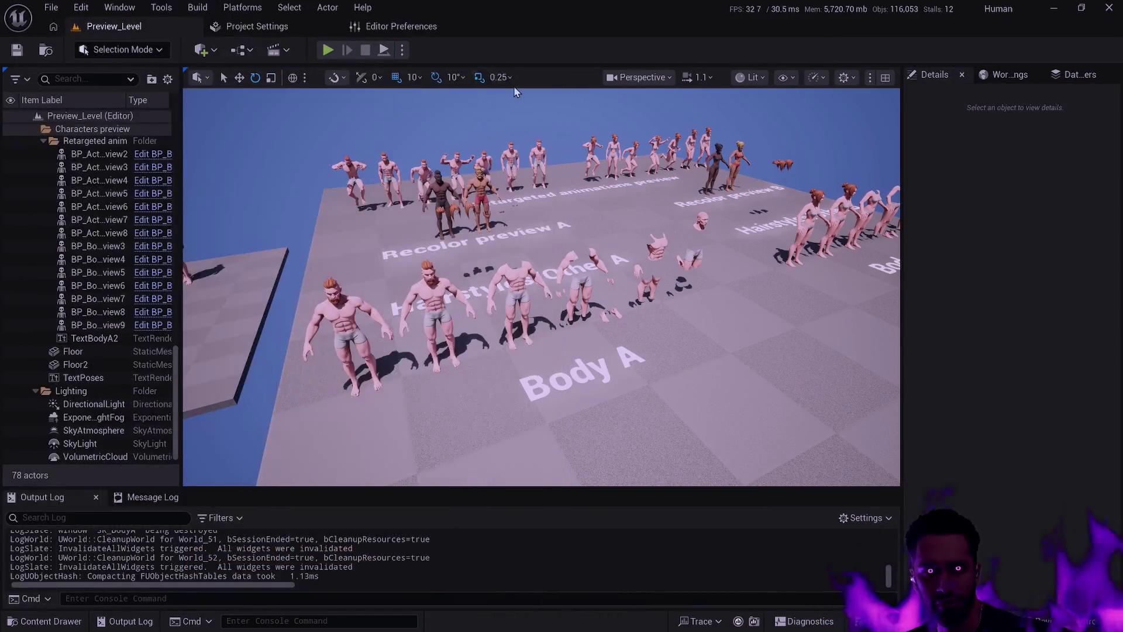
left_click(115, 49)
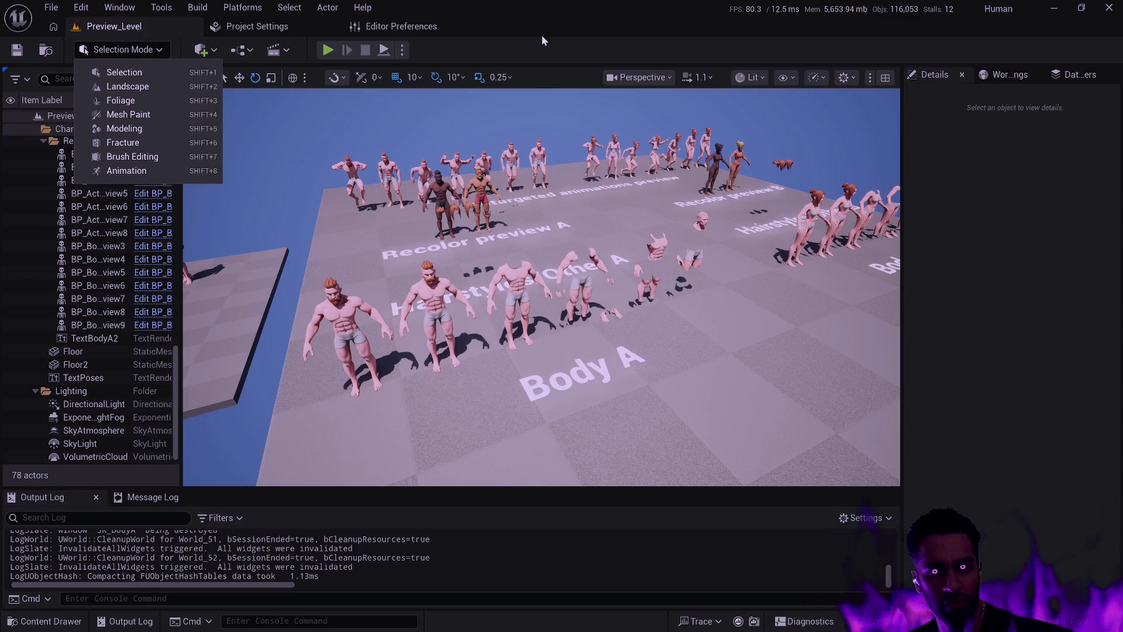
key("ctrl+space")
double_click(638, 227)
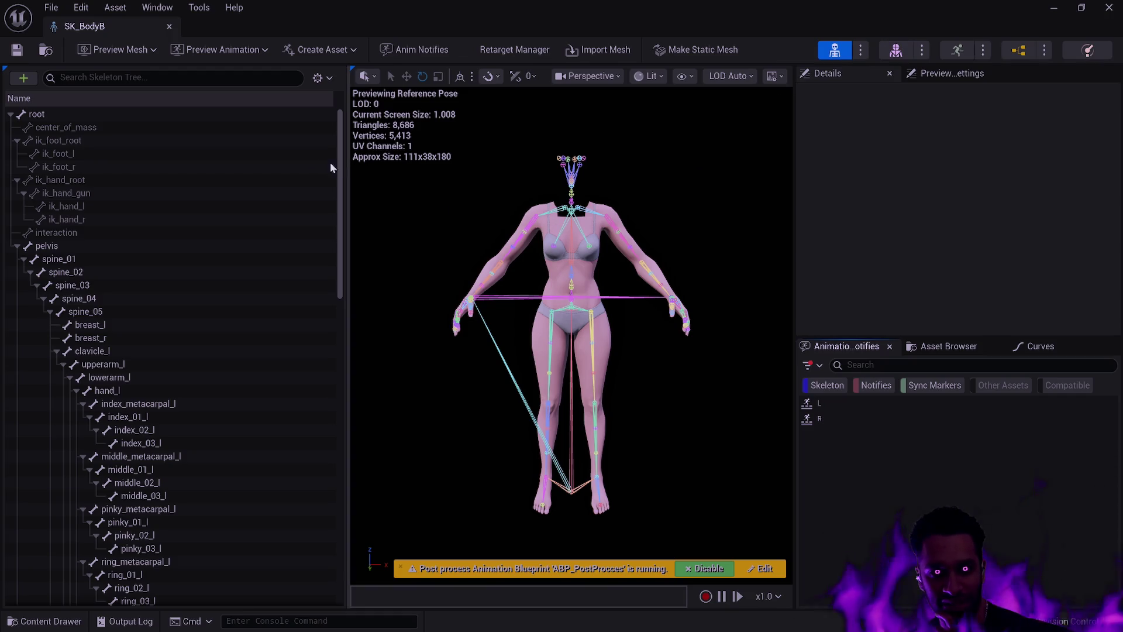
Dismiss the Window menu without changes and close the SK_BodyB skeleton editor tab
left_click(167, 13)
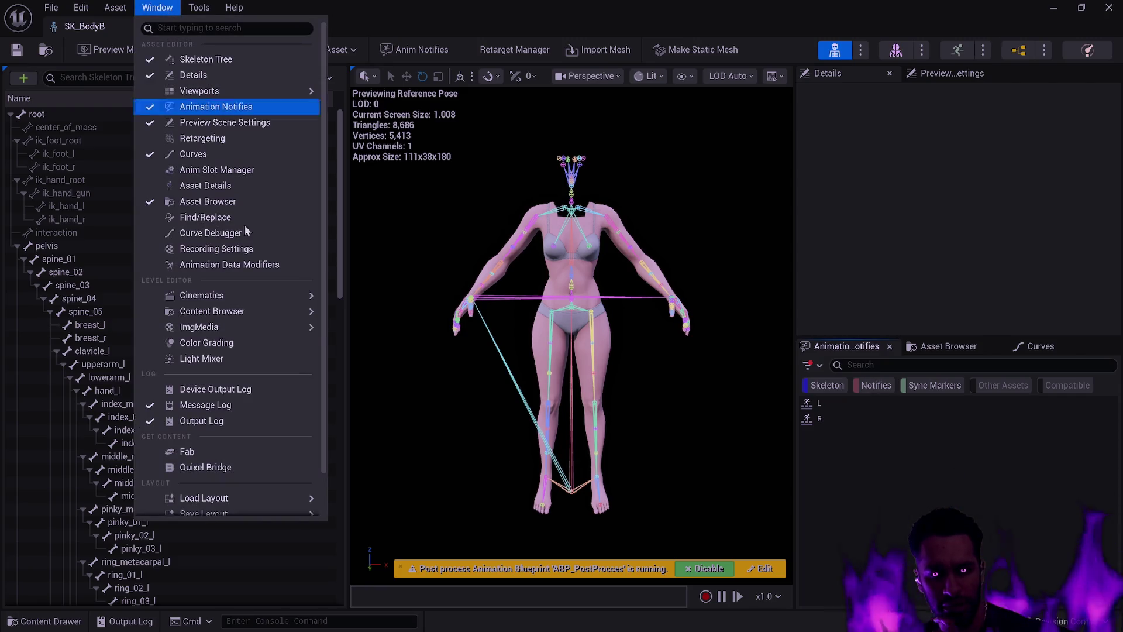
left_click(768, 501)
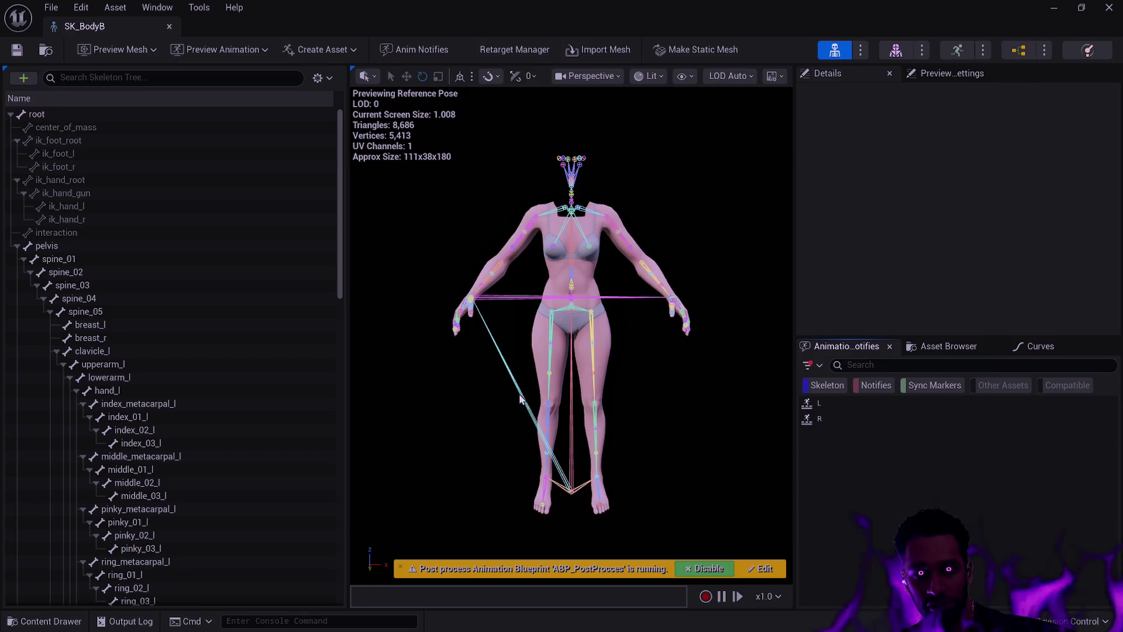
left_click(169, 26)
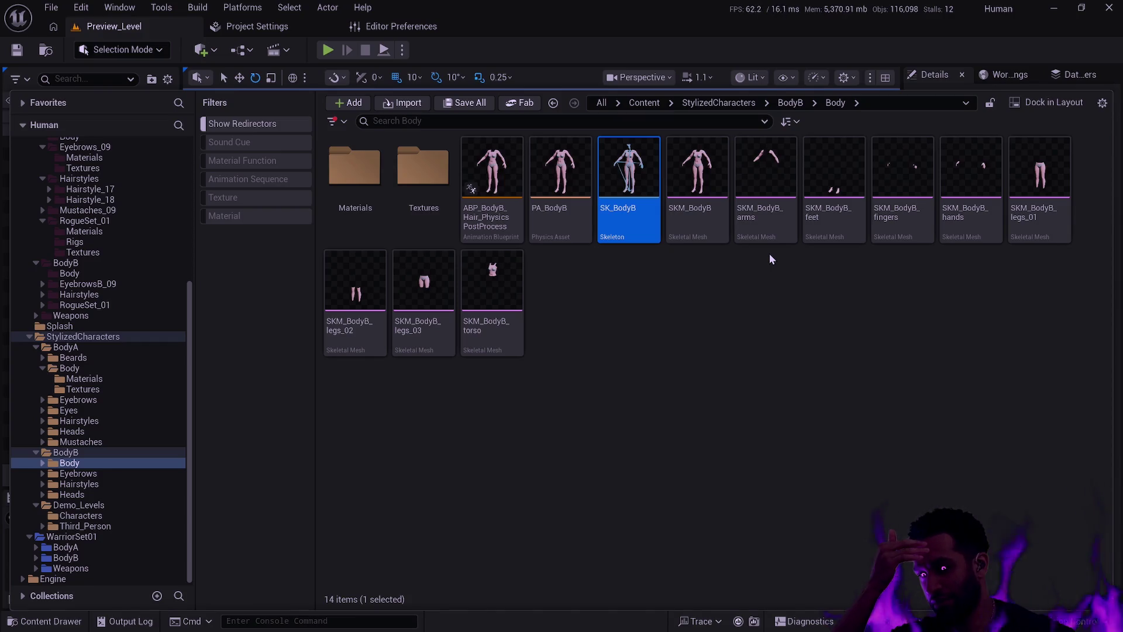
Open SKM_BodyB, close its mesh editor, and reopen it from the Content Drawer
double_click(716, 231)
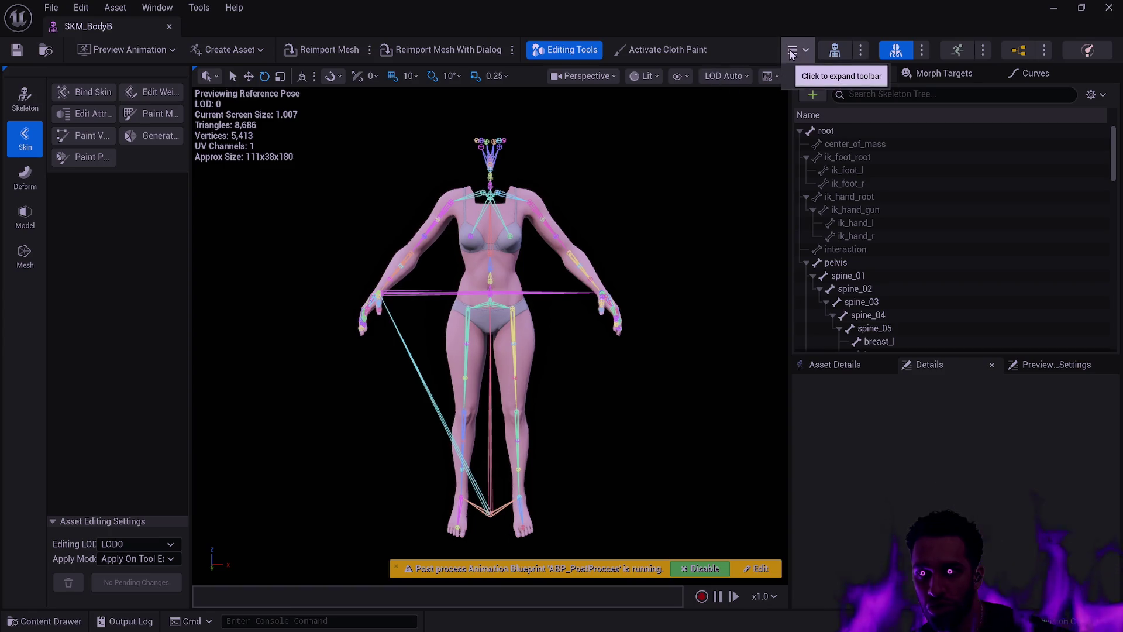
left_click(171, 27)
key("ctrl+space")
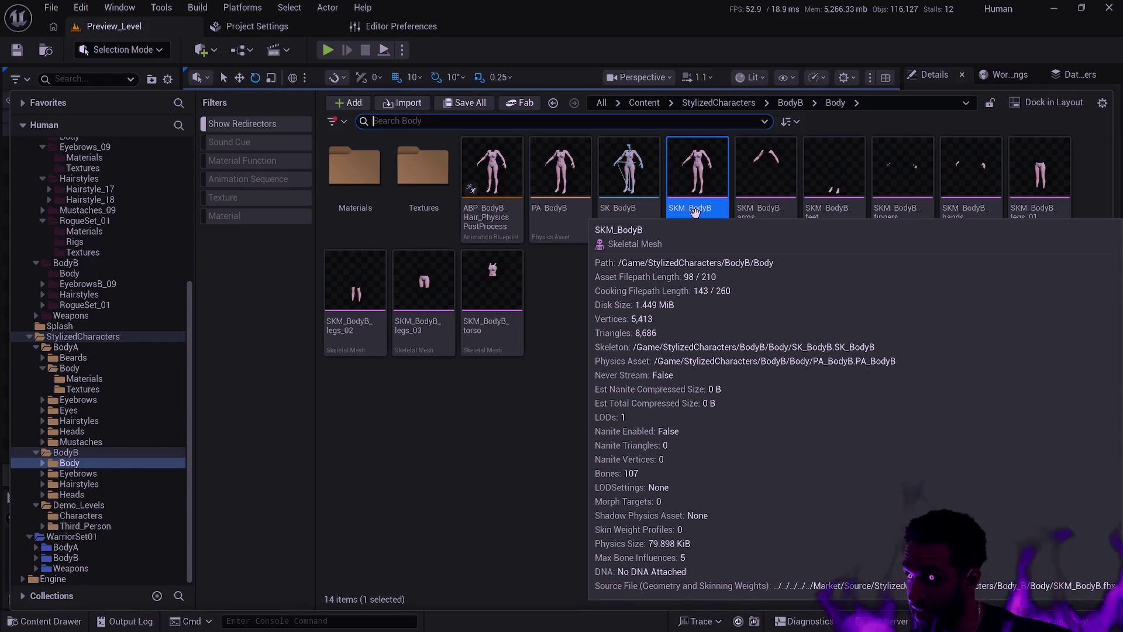
double_click(695, 211)
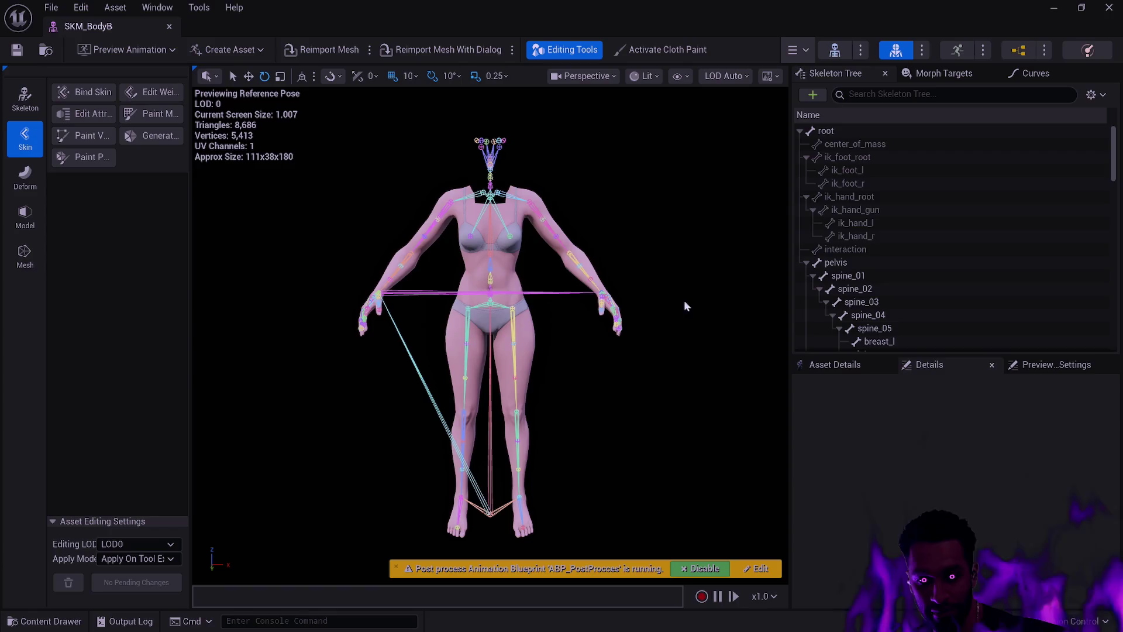
Open the Content Drawer on the BodyB Body folder and clear the asset selection
key("ctrl+space")
key("Escape")
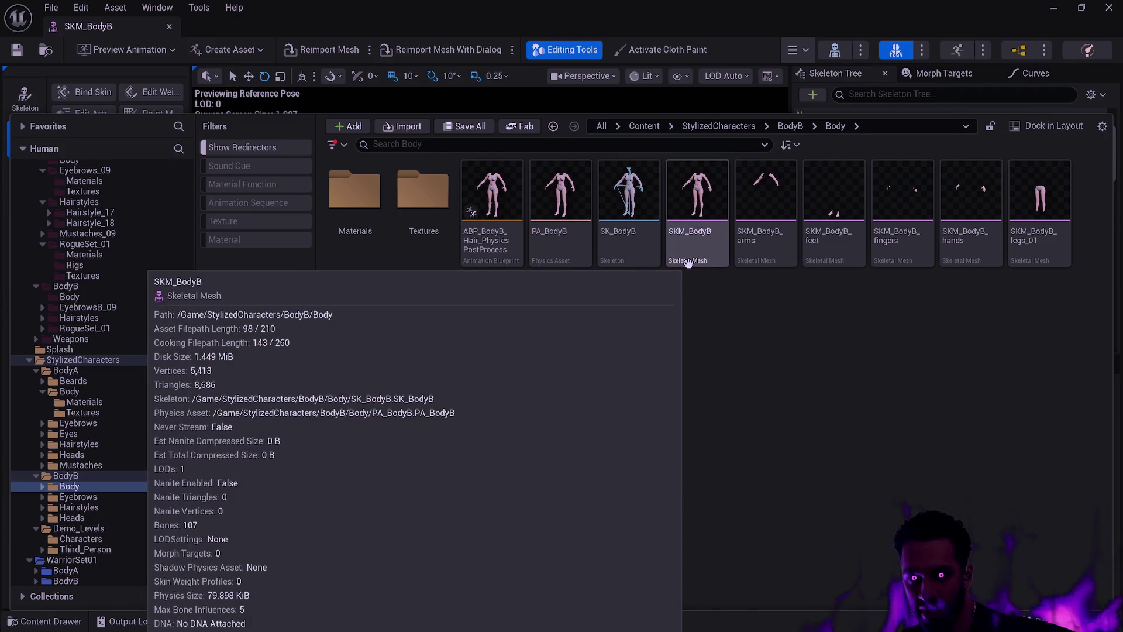
Select SKM_BodyB, close the Content Drawer, and widen the Skin tools panel to fit tool names
left_click(688, 264)
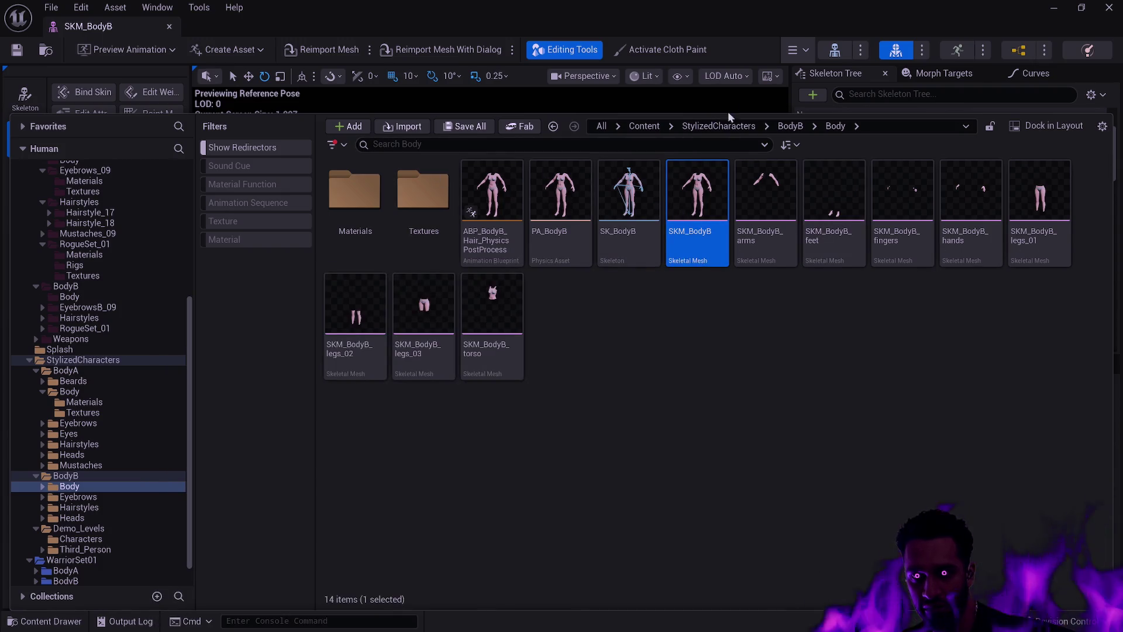
left_click(113, 27)
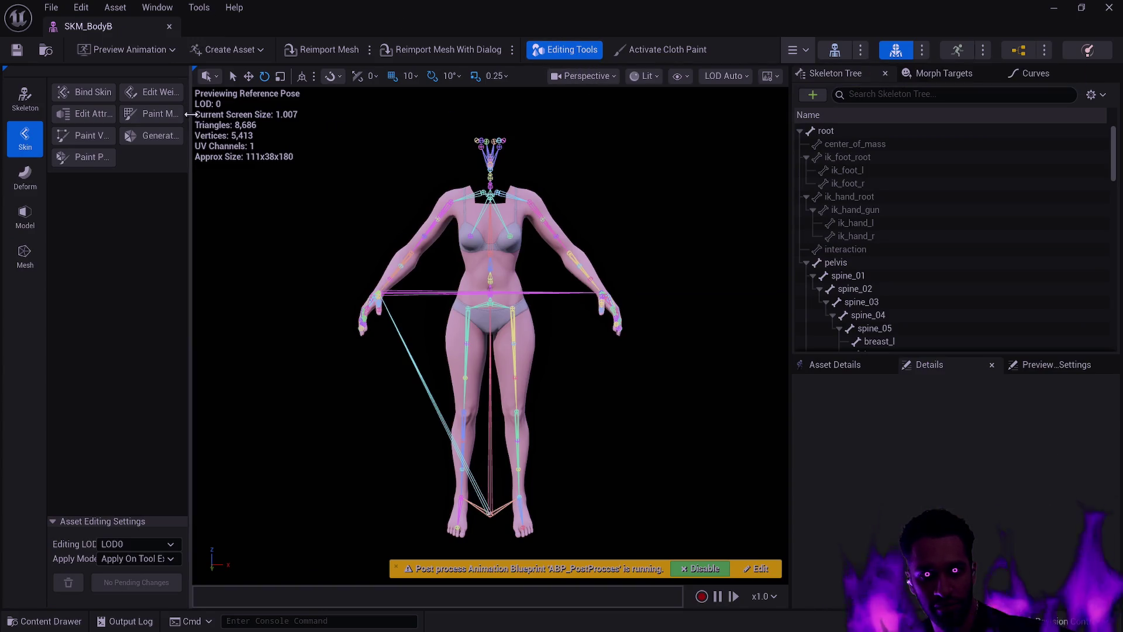
left_click_drag(192, 119, 270, 113)
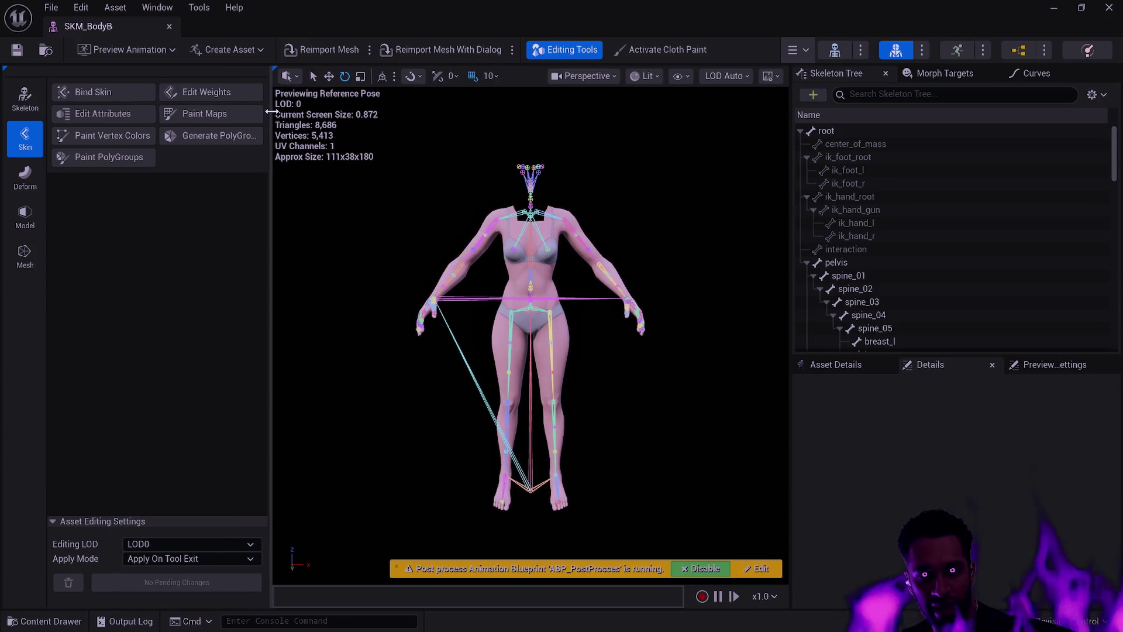
Start SKM_BodyB's skin weight paint tool (Add, radius 20.0, strength 1.0) and zoom onto the torso
left_click(223, 93)
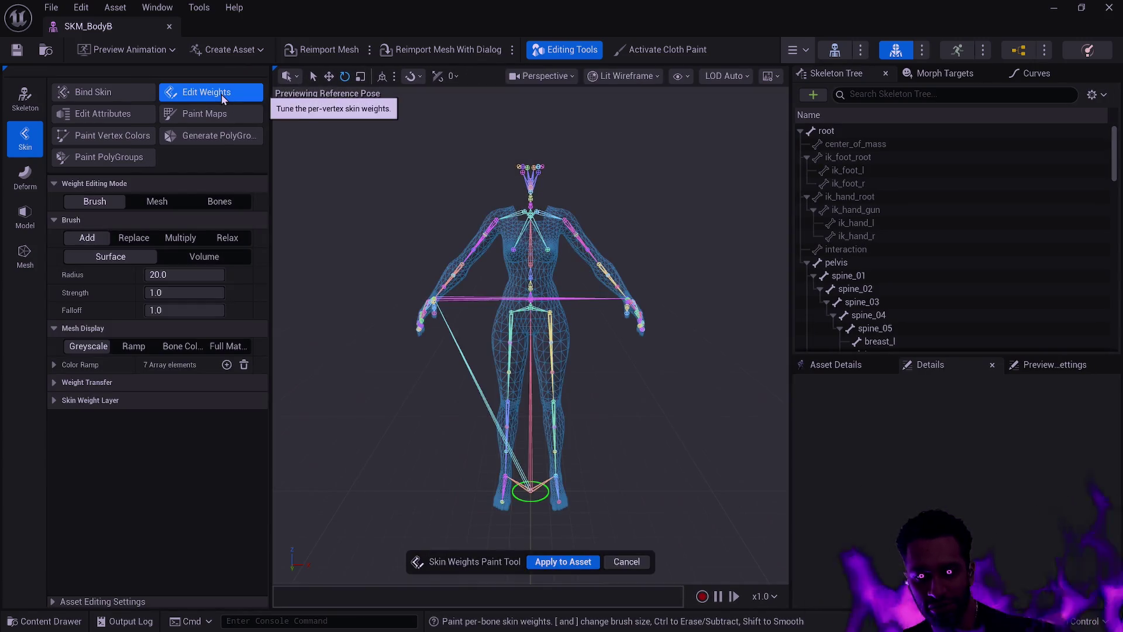
mouse_move(577, 312)
left_mouse_down()
mouse_move(451, 319)
mouse_move(456, 363)
mouse_move(536, 471)
left_mouse_up()
scroll(537, 473, "up", 5)
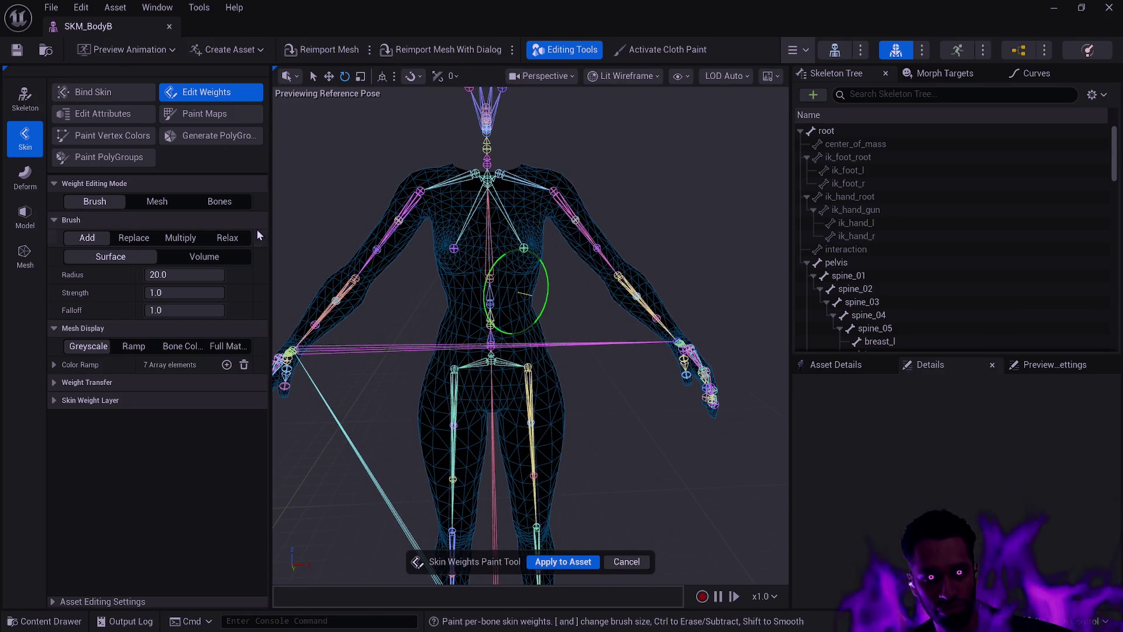
Switch weight editing to Bones and view the spine_04, breast_r and breast_l weights
left_click(236, 204)
left_click(490, 270)
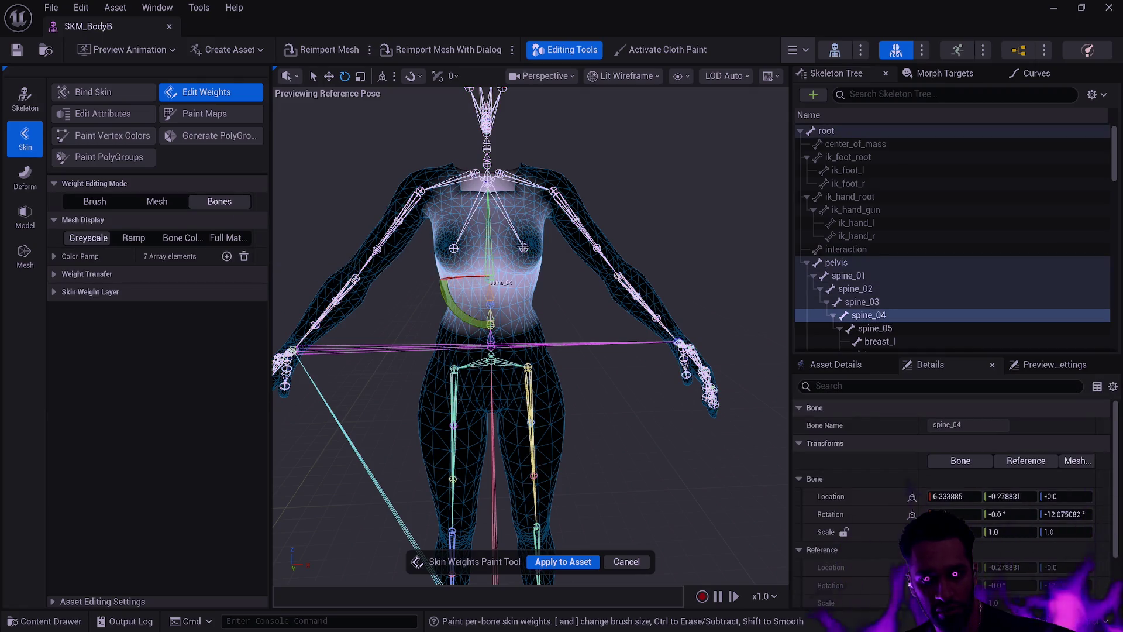
left_click(454, 248)
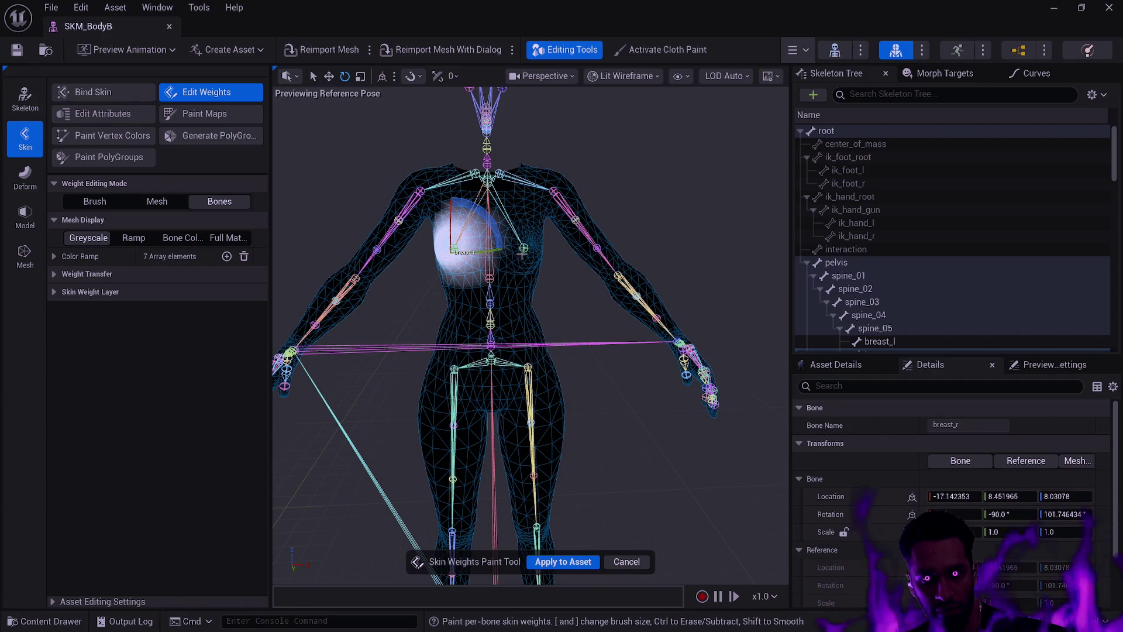
left_click(523, 249)
mouse_move(575, 281)
left_mouse_down()
mouse_move(614, 282)
mouse_move(582, 278)
mouse_move(608, 319)
mouse_move(445, 327)
mouse_move(465, 295)
left_mouse_up()
scroll(582, 278, "up", 5)
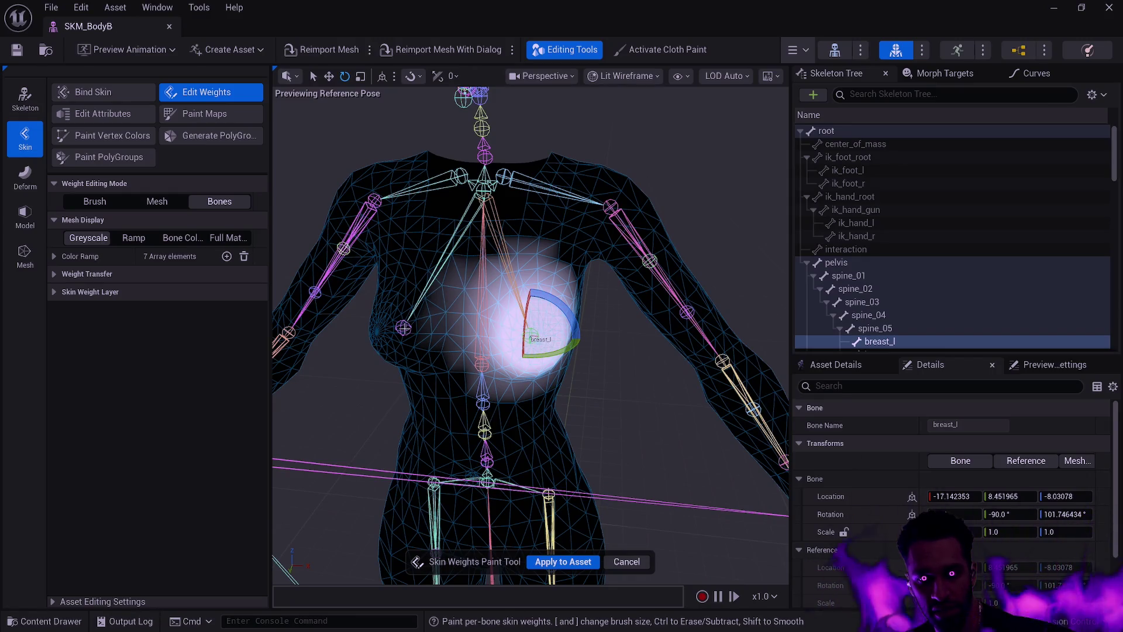
Check spine_05's weights with the preview animation, then cancel weight editing unapplied
left_click(486, 189)
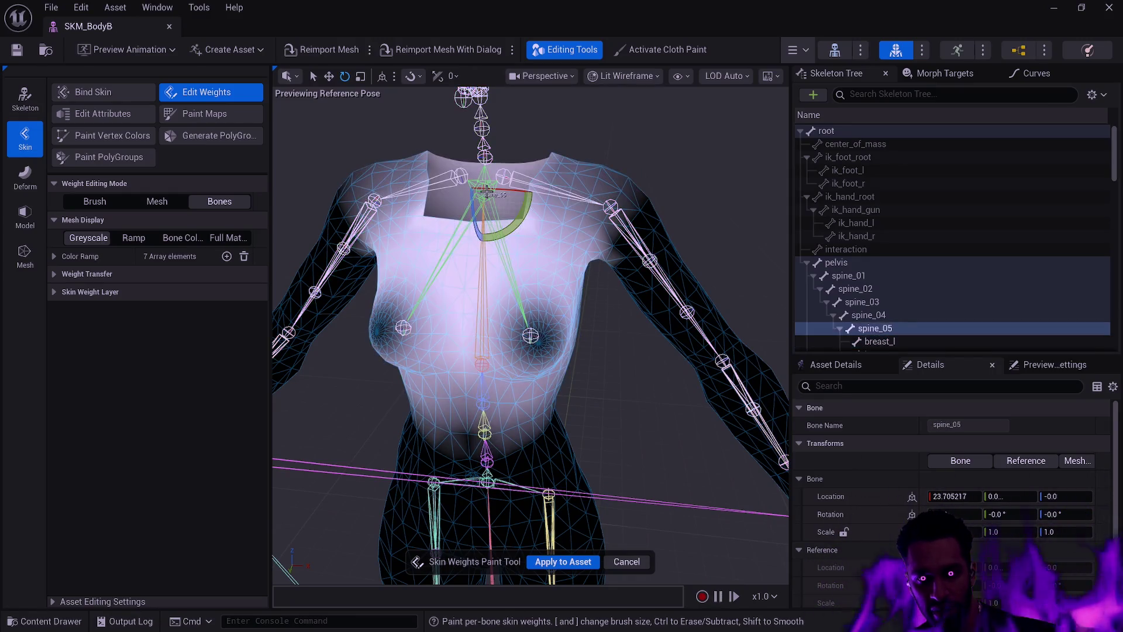
mouse_move(584, 306)
left_mouse_down()
mouse_move(688, 309)
mouse_move(567, 309)
mouse_move(597, 330)
mouse_move(597, 304)
mouse_move(620, 316)
mouse_move(590, 292)
mouse_move(585, 304)
mouse_move(521, 304)
left_mouse_up()
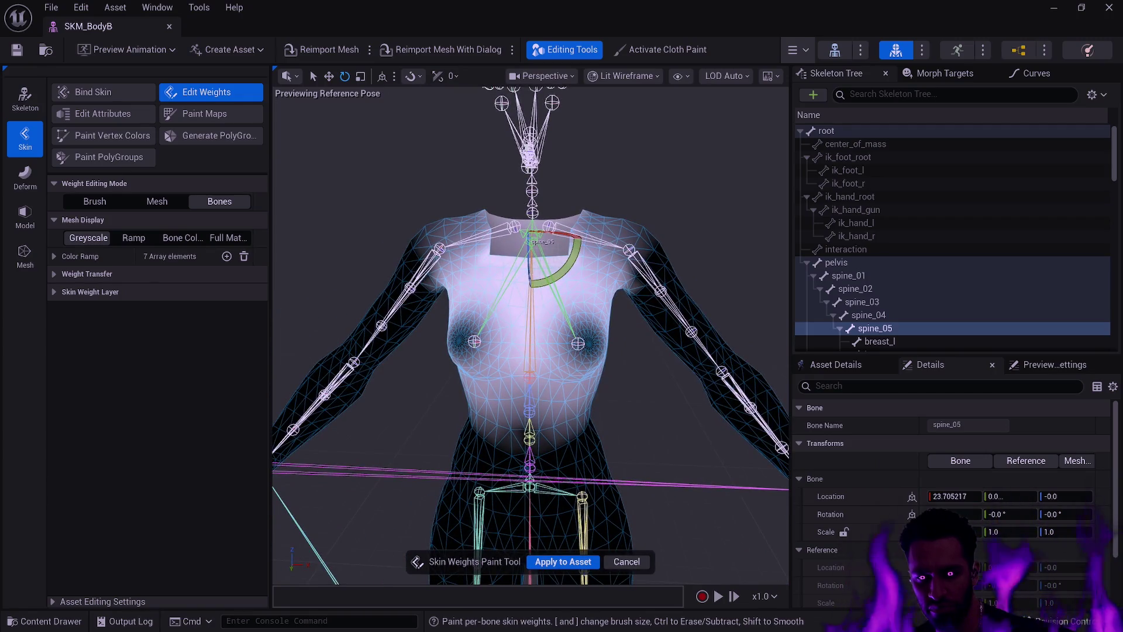
key("space")
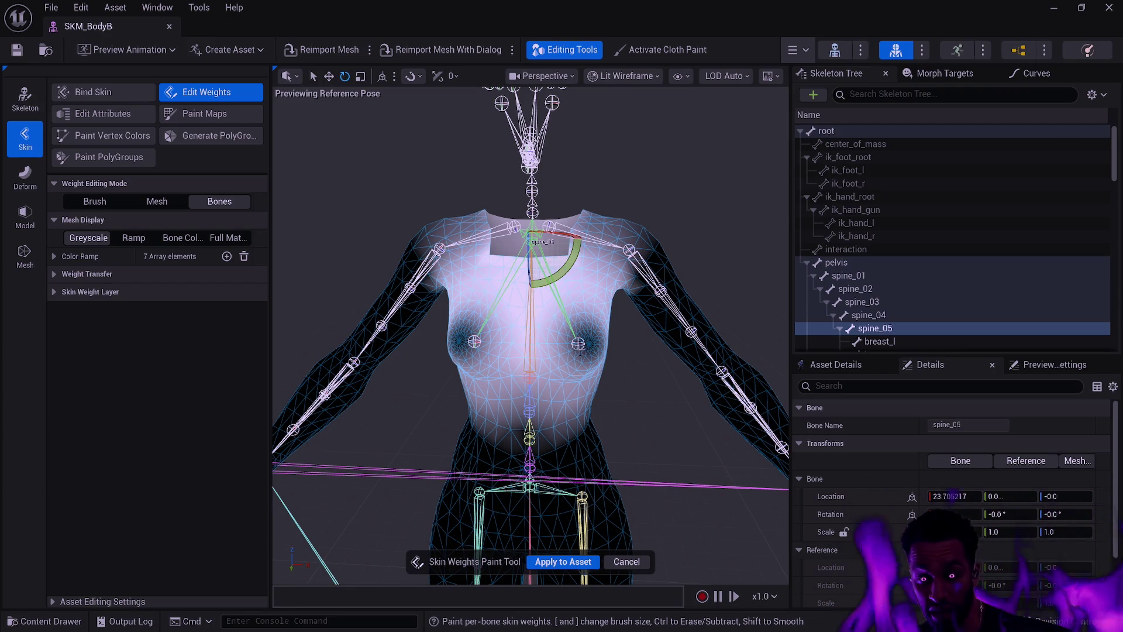
mouse_move(597, 341)
left_mouse_down()
mouse_move(526, 348)
mouse_move(602, 342)
mouse_move(579, 345)
left_mouse_up()
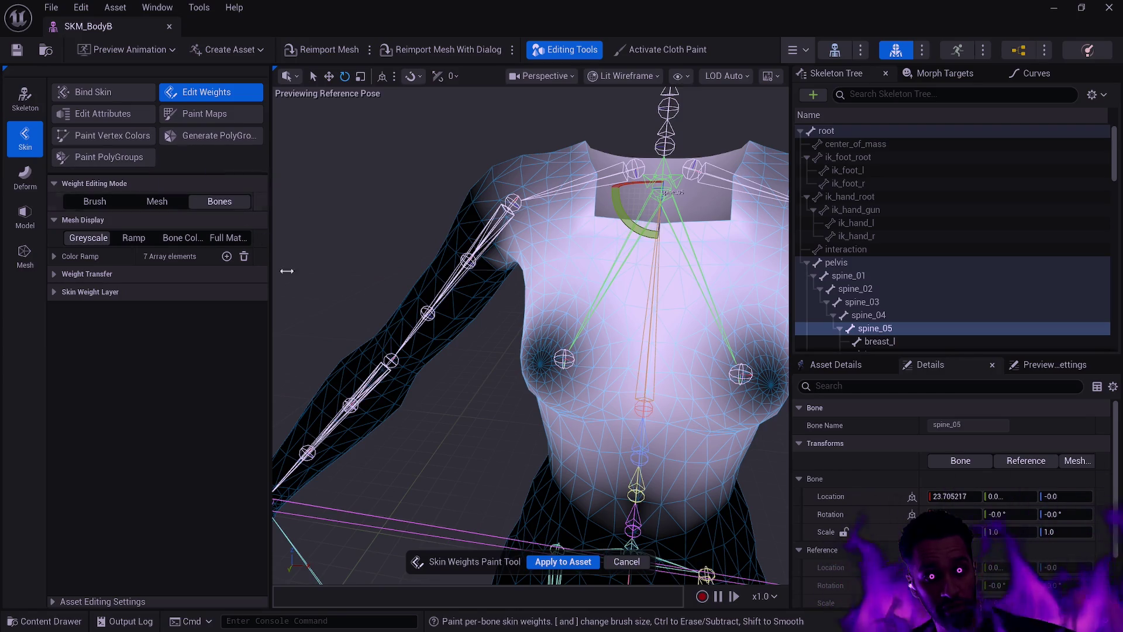
key("f")
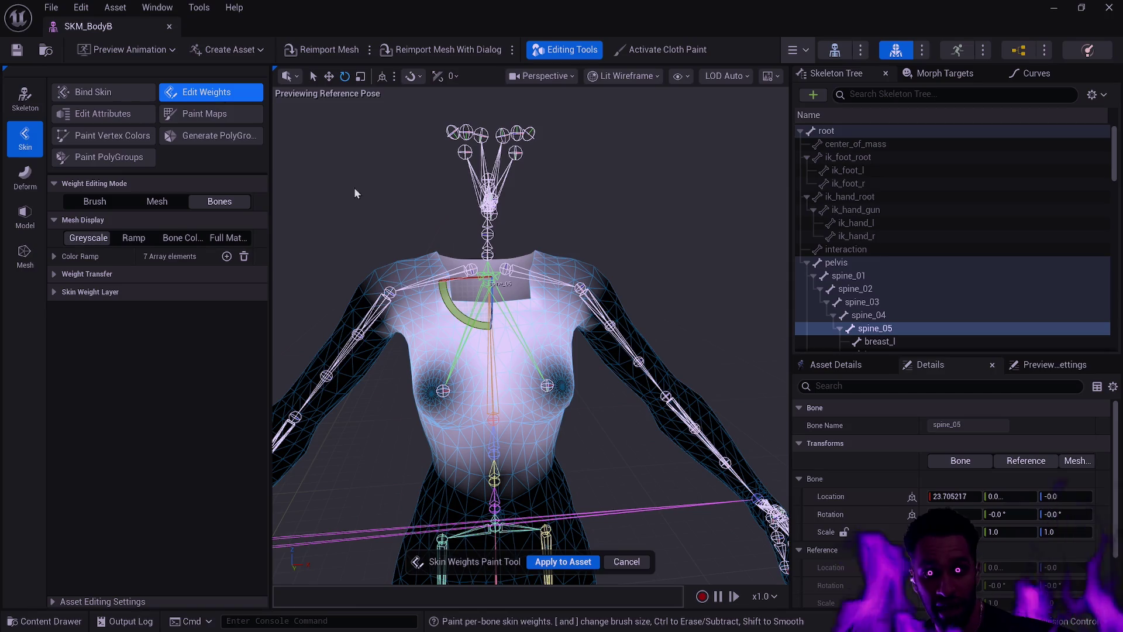
left_click(636, 562)
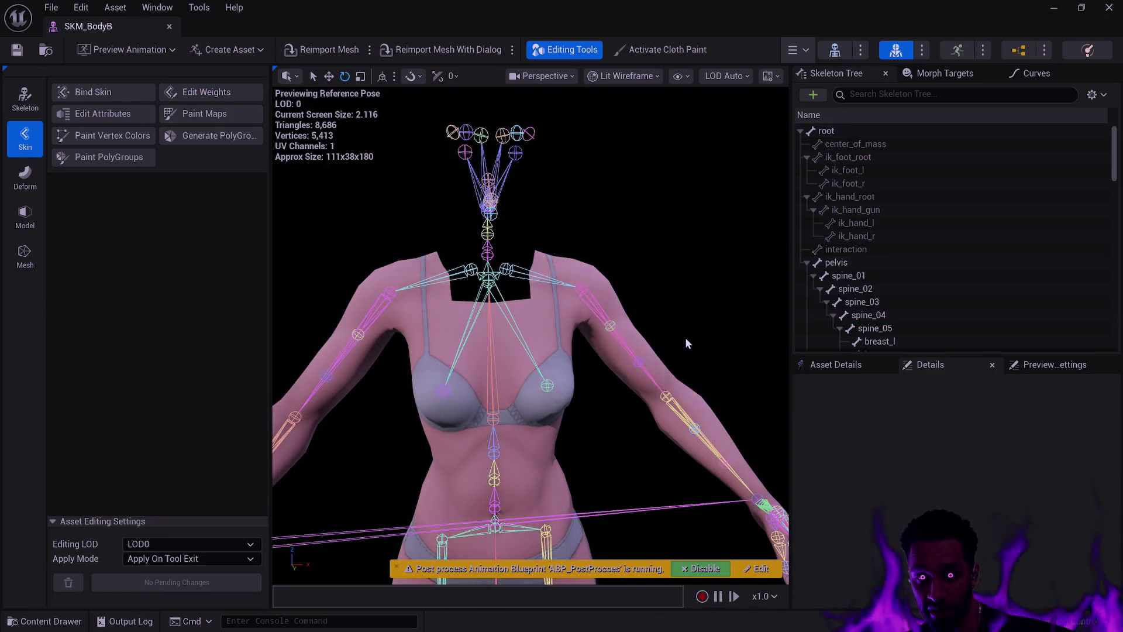
key("ctrl+space")
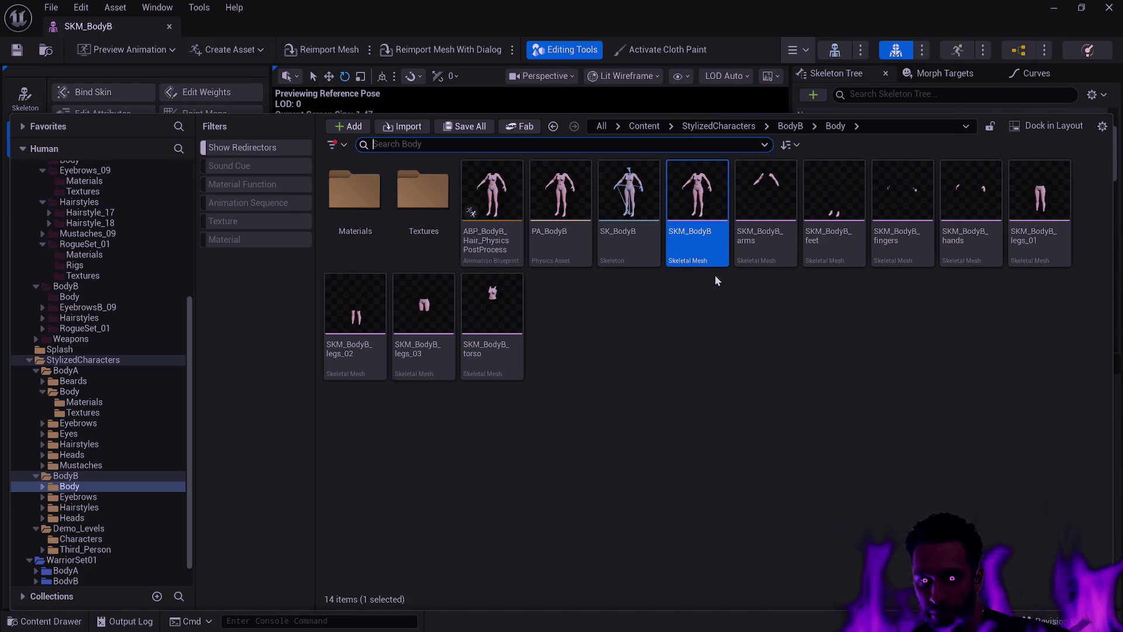
mouse_move(710, 260)
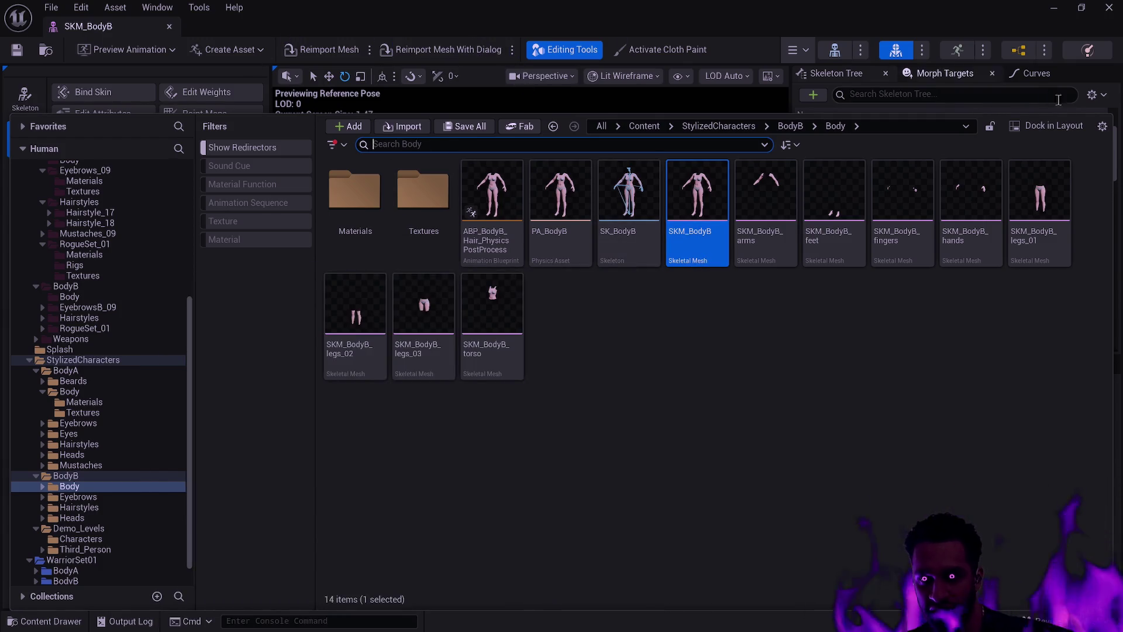
left_click(634, 24)
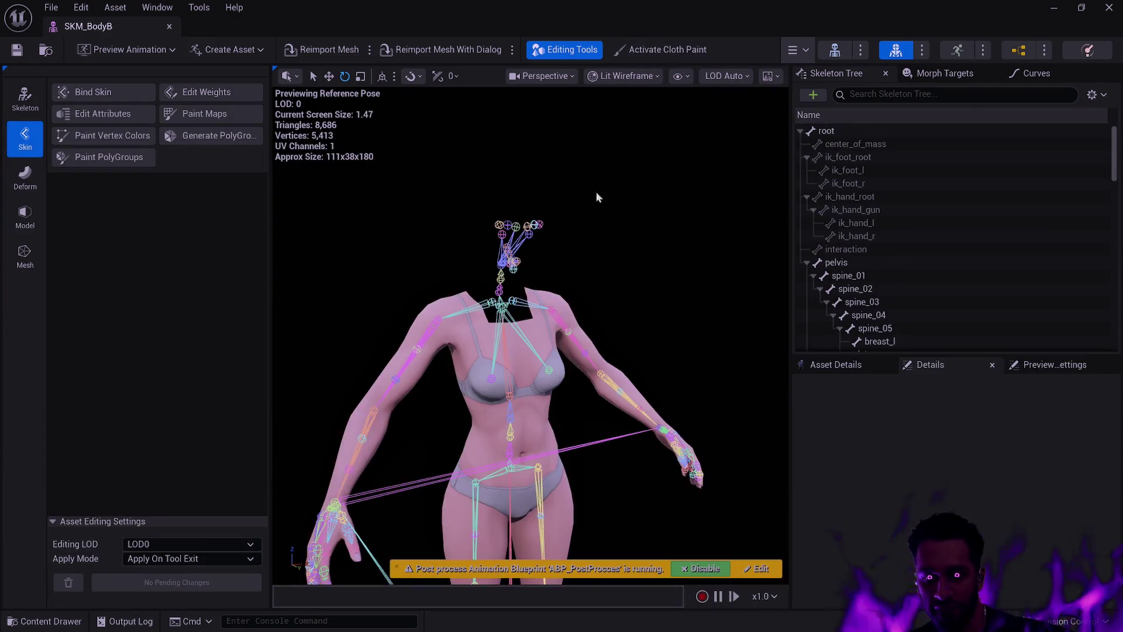
Select the breast_l bone and bring the view close to the character's left chest
left_click(496, 379)
left_click(548, 372)
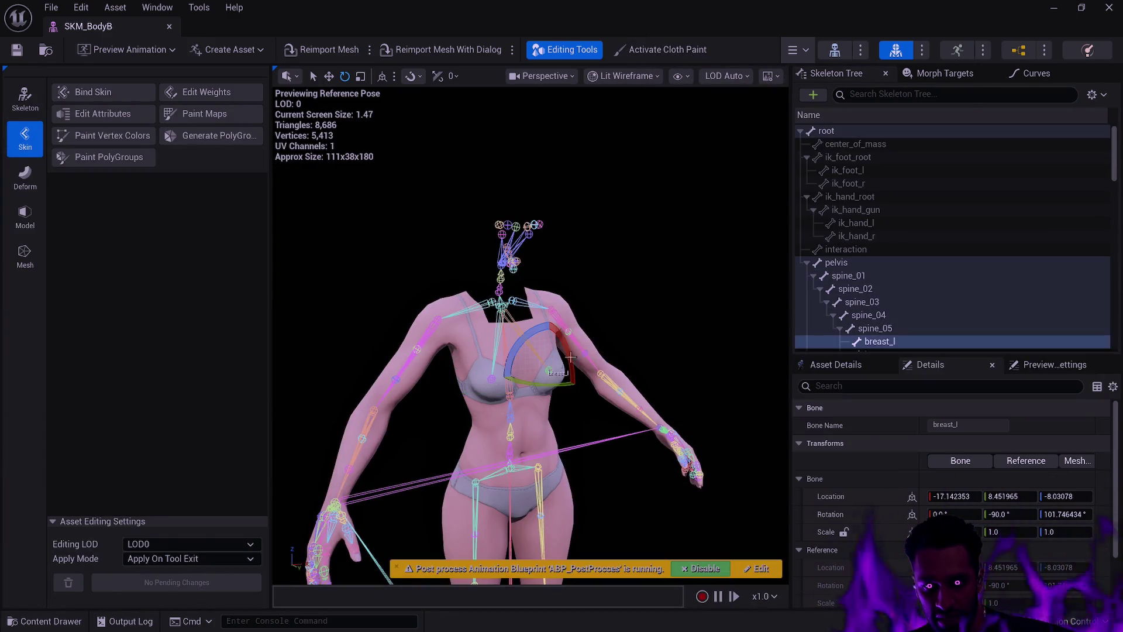
left_click_drag(668, 356, 527, 254)
left_click_drag(718, 357, 717, 357)
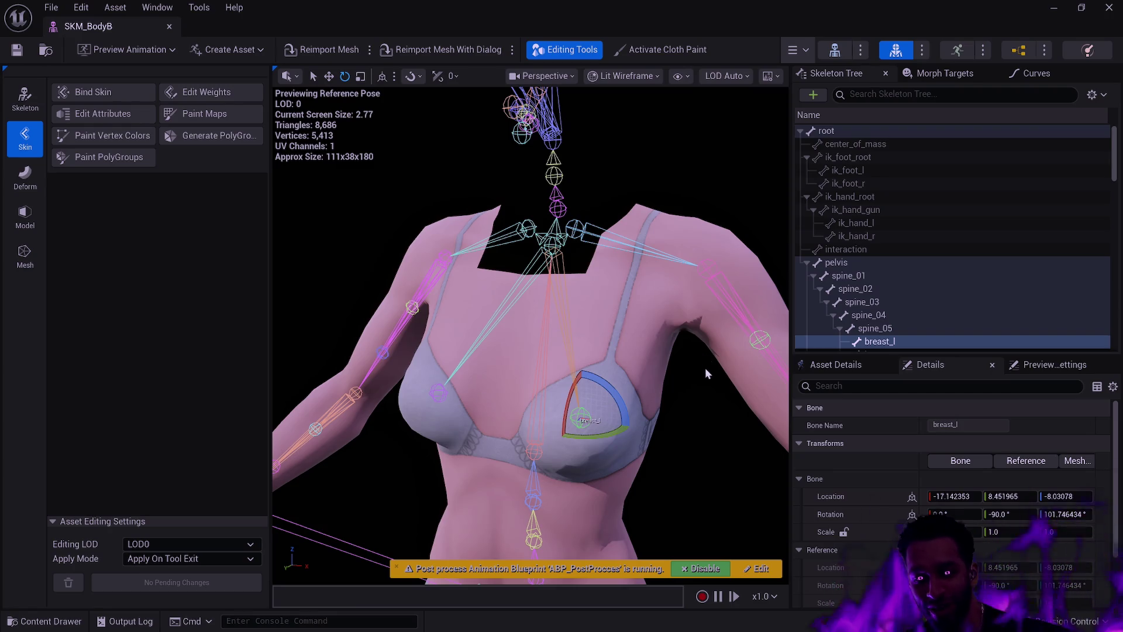
mouse_move(704, 367)
left_mouse_down()
mouse_move(607, 371)
mouse_move(662, 375)
mouse_move(639, 375)
mouse_move(625, 398)
left_mouse_up()
Lift breast_l with the Move gizmo, undo it, then pick breast_r in Skeleton mode
key("w")
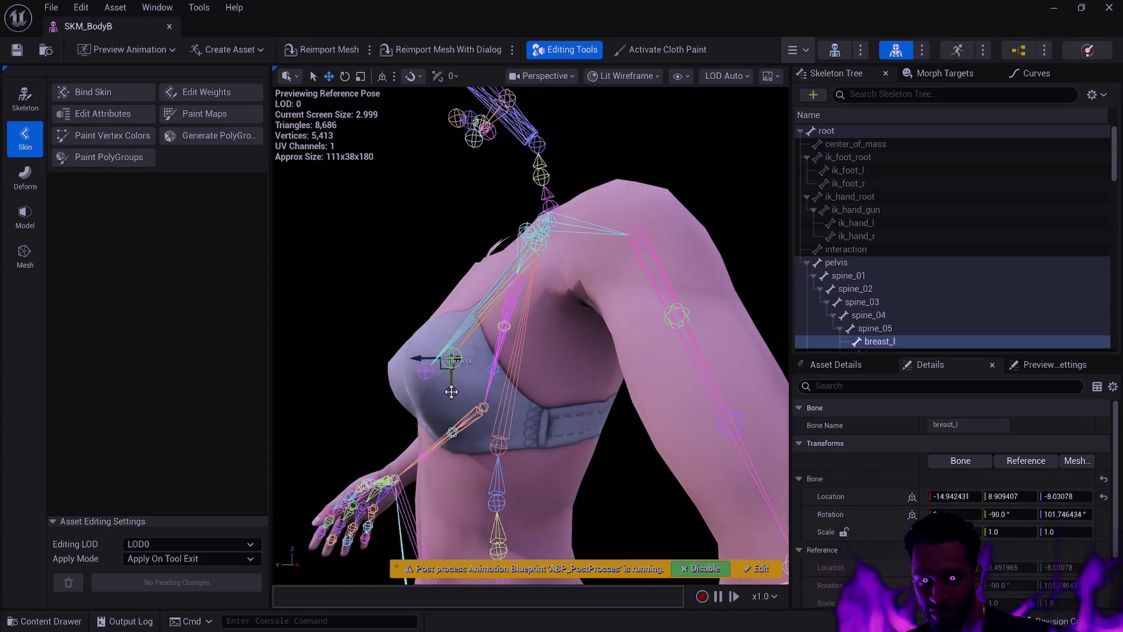
mouse_move(451, 386)
left_mouse_down()
mouse_move(466, 371)
mouse_move(743, 504)
left_mouse_up()
key("ctrl+z")
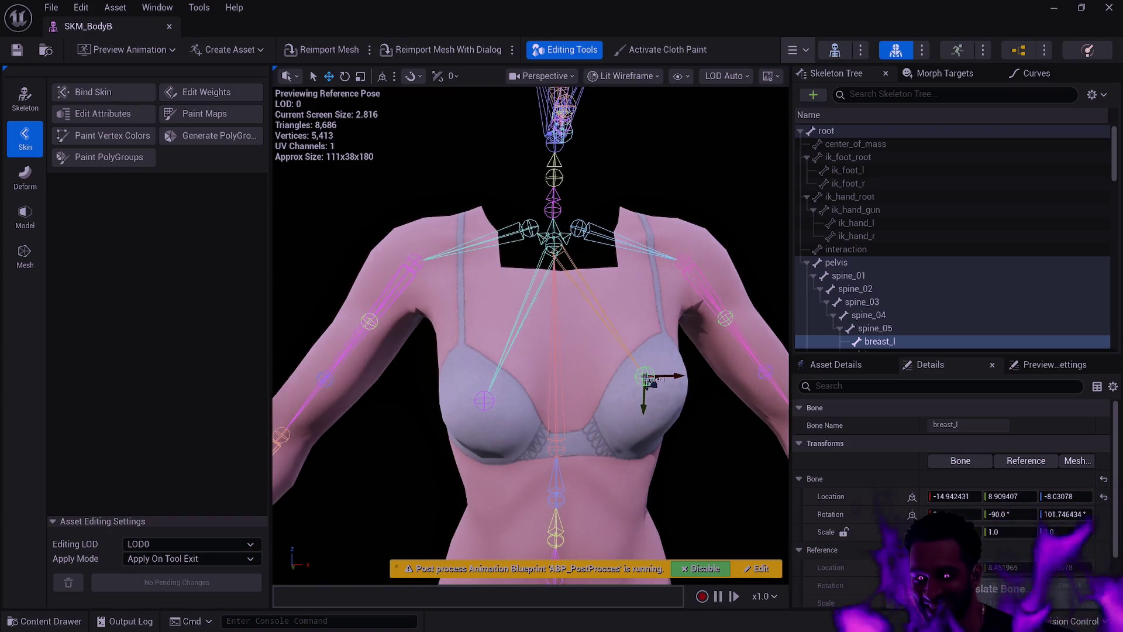
left_click(708, 477)
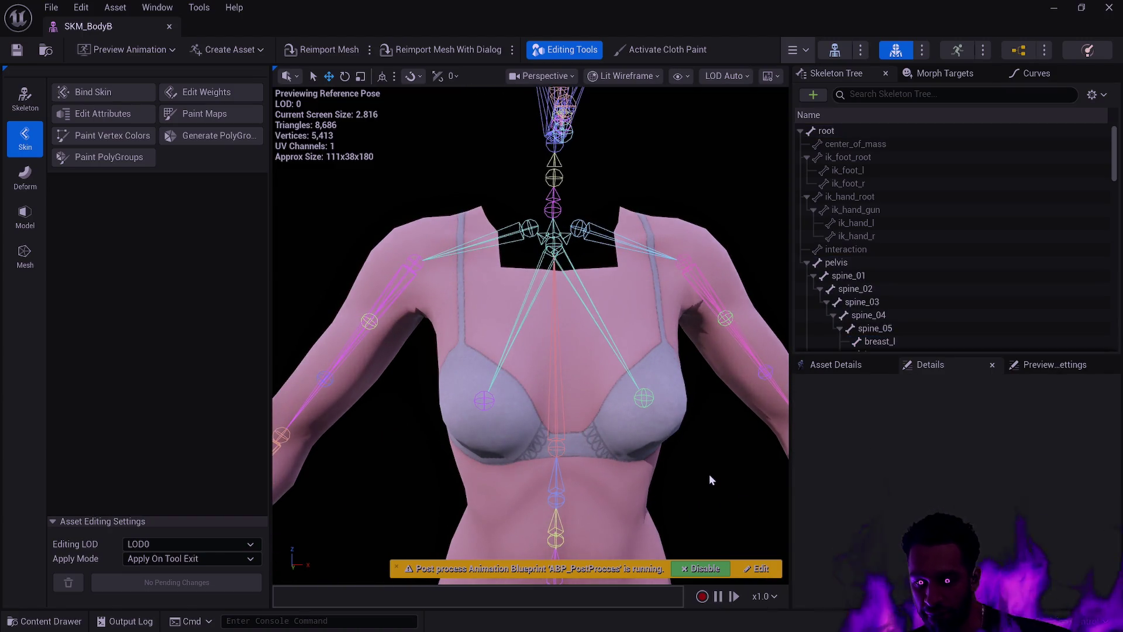
scroll(709, 477, "down", 3)
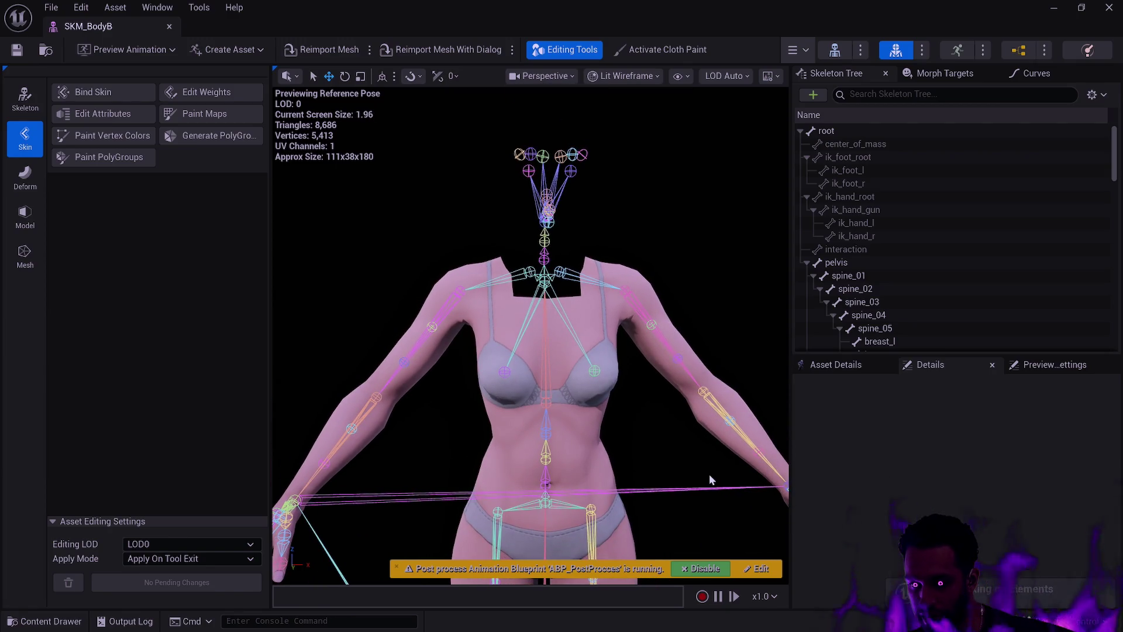
left_click(506, 372)
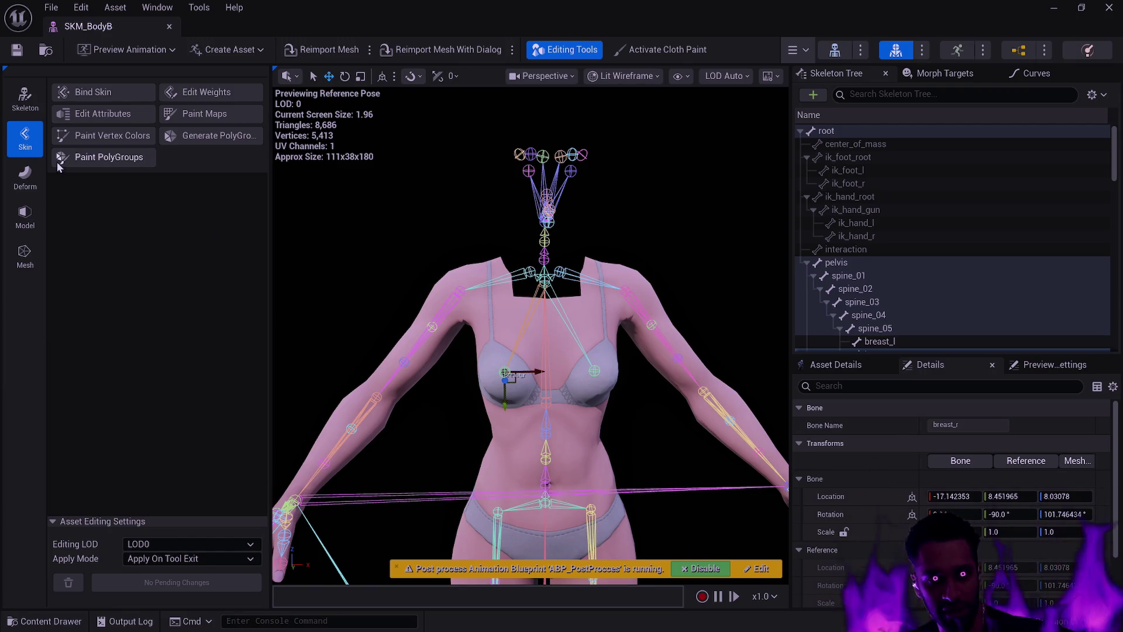
left_click(31, 111)
Start the Edit Skeleton tool on SKM_BodyB with breast_r picked
left_click(82, 93)
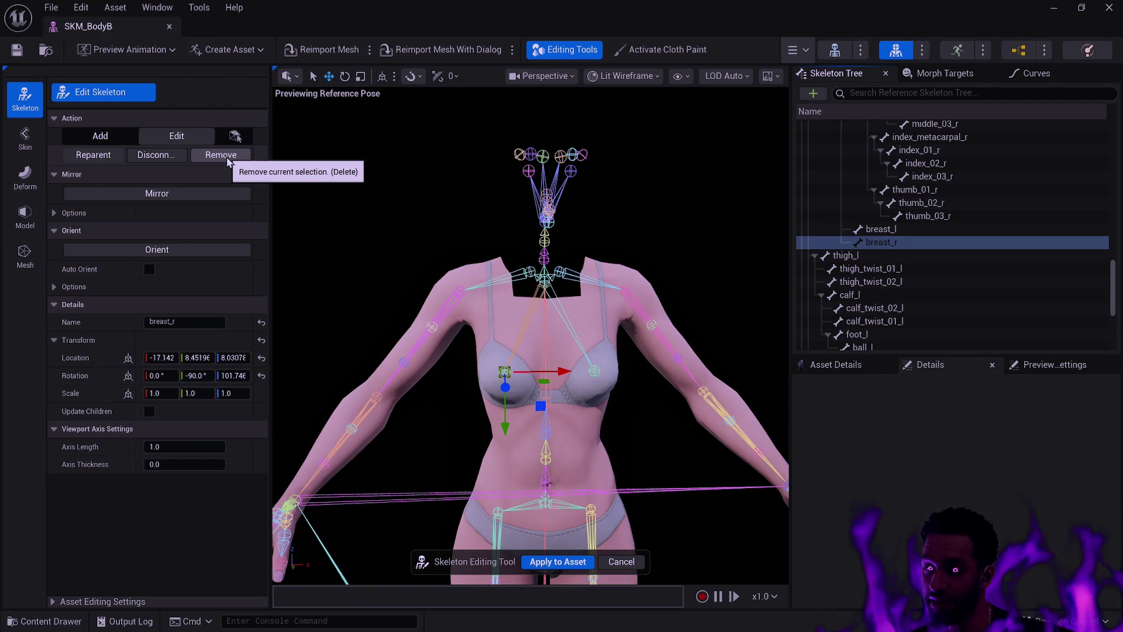
Duplicate SKM_BodyB as SKM_BodyB1, open it, and close the original SKM_BodyB tab
key("ctrl+space")
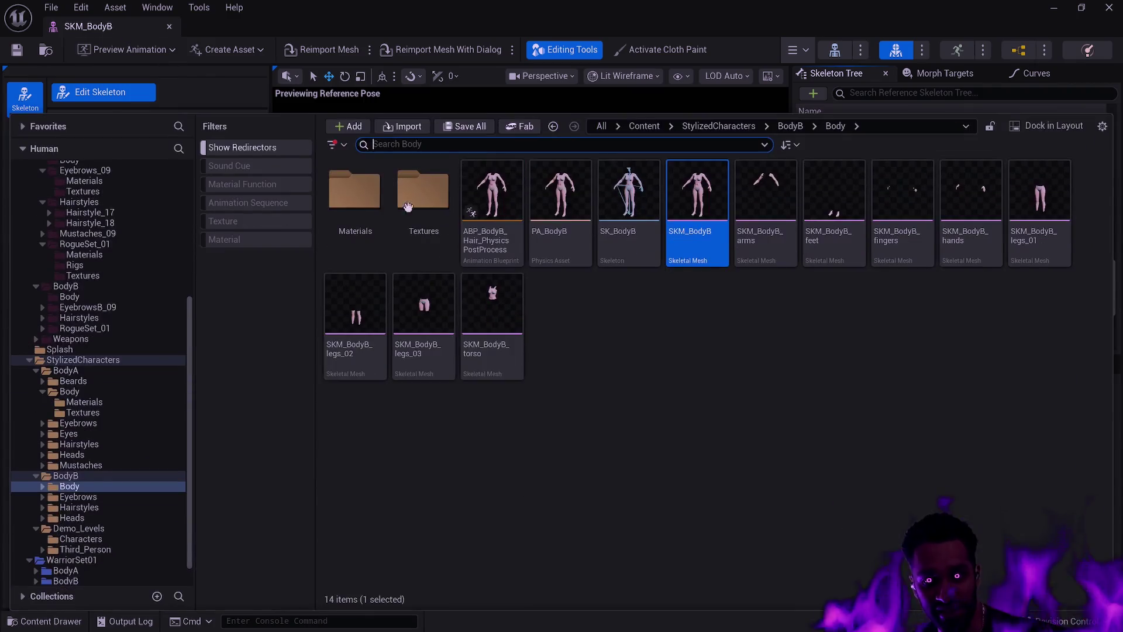
left_click(657, 348)
left_click(692, 258)
key("ctrl+d")
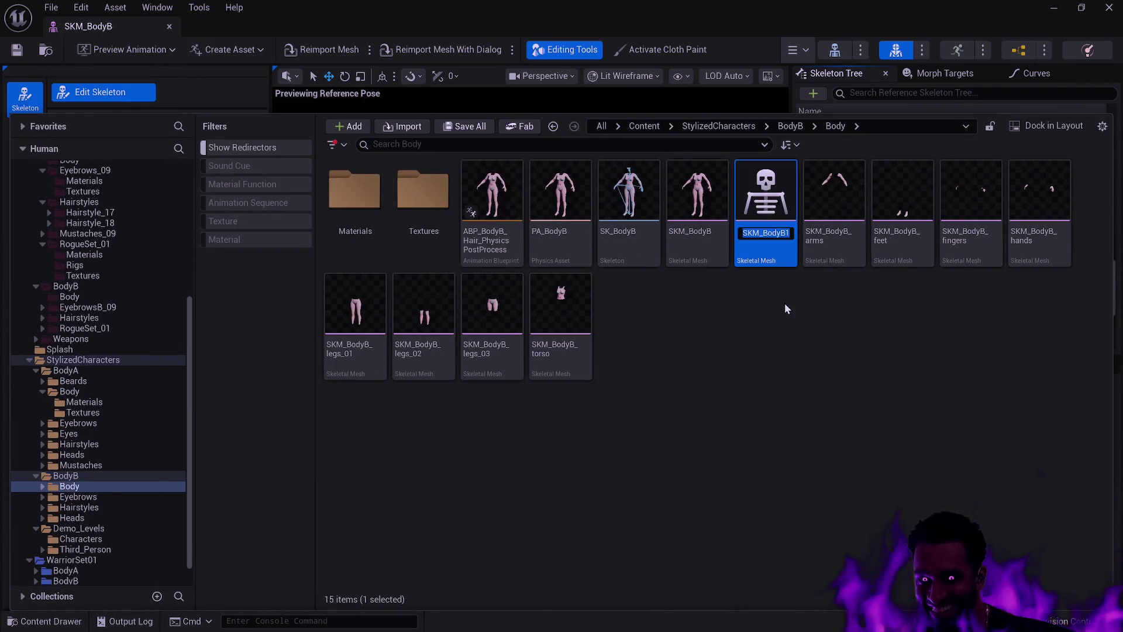
key("Return")
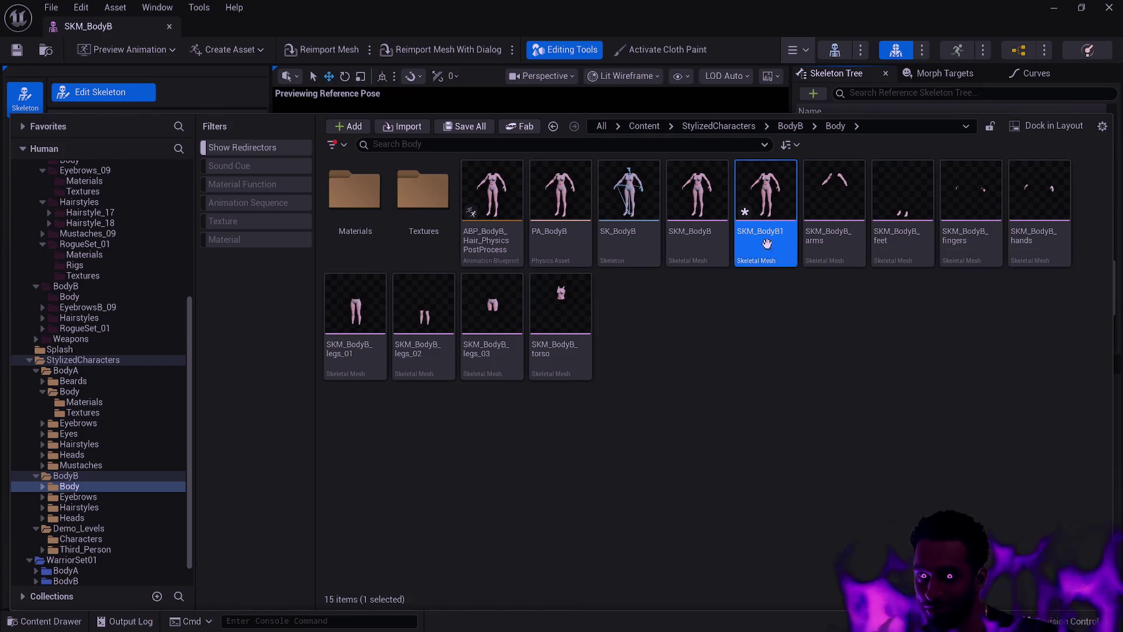
key("Return")
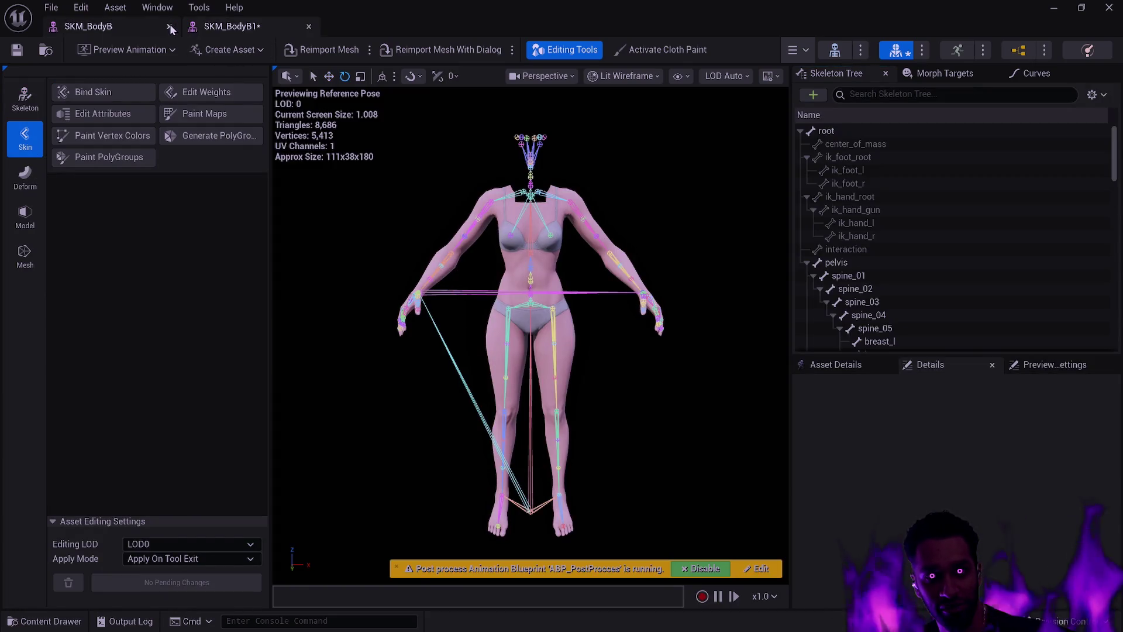
left_click(169, 26)
scroll(509, 254, "up", 10)
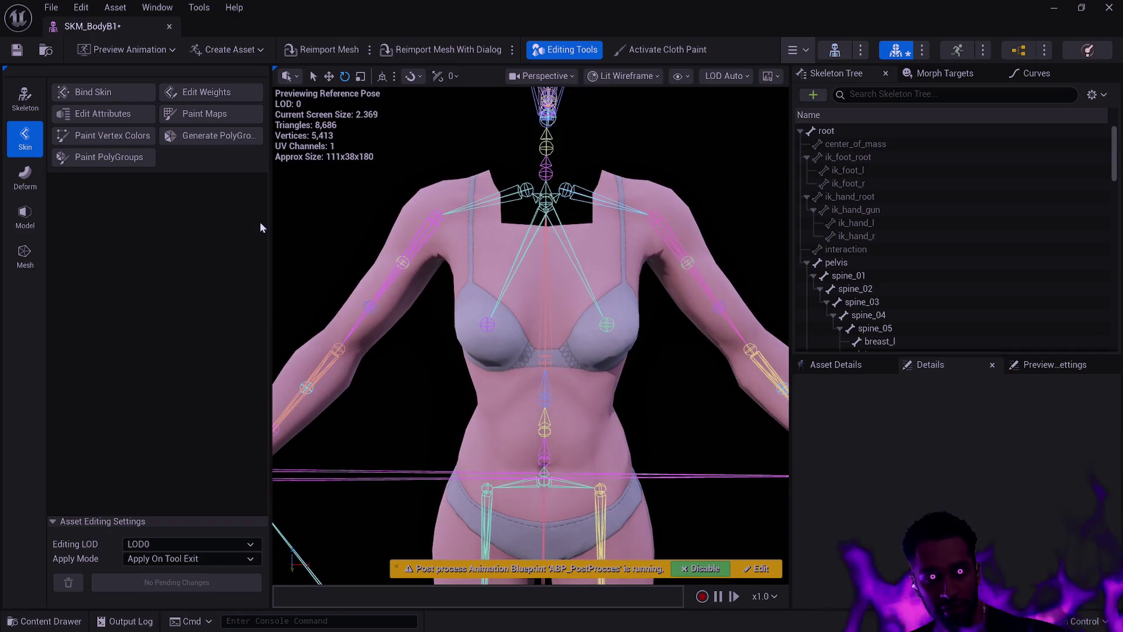
Remove breast_r and breast_l in Edit Skeleton and apply the change to SKM_BodyB1
left_click(25, 100)
left_click(105, 95)
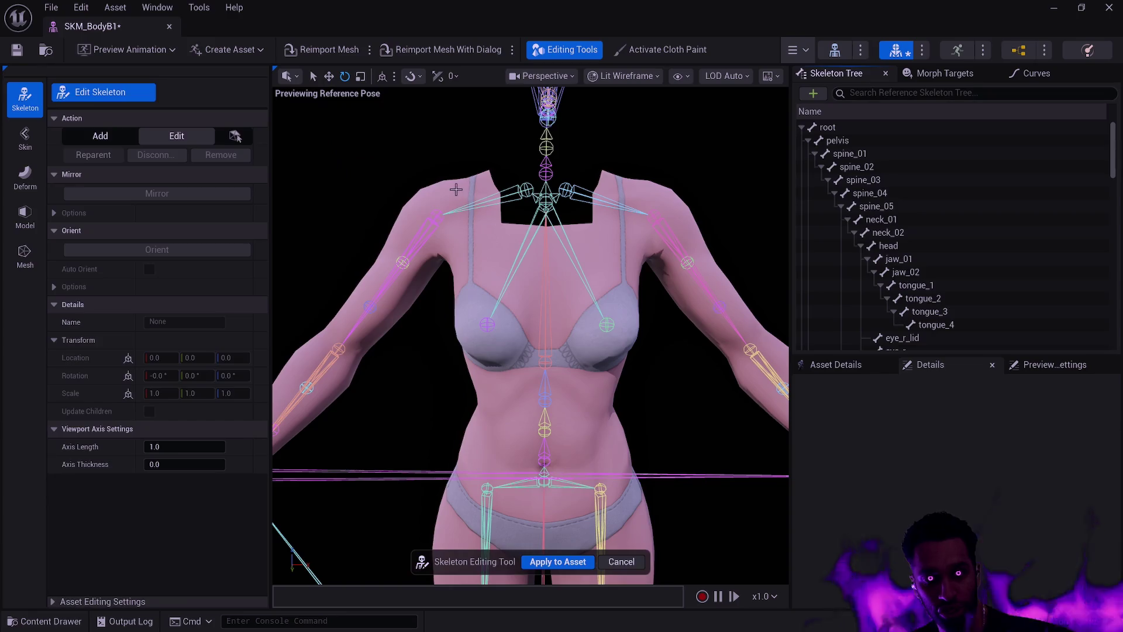
left_click(488, 327)
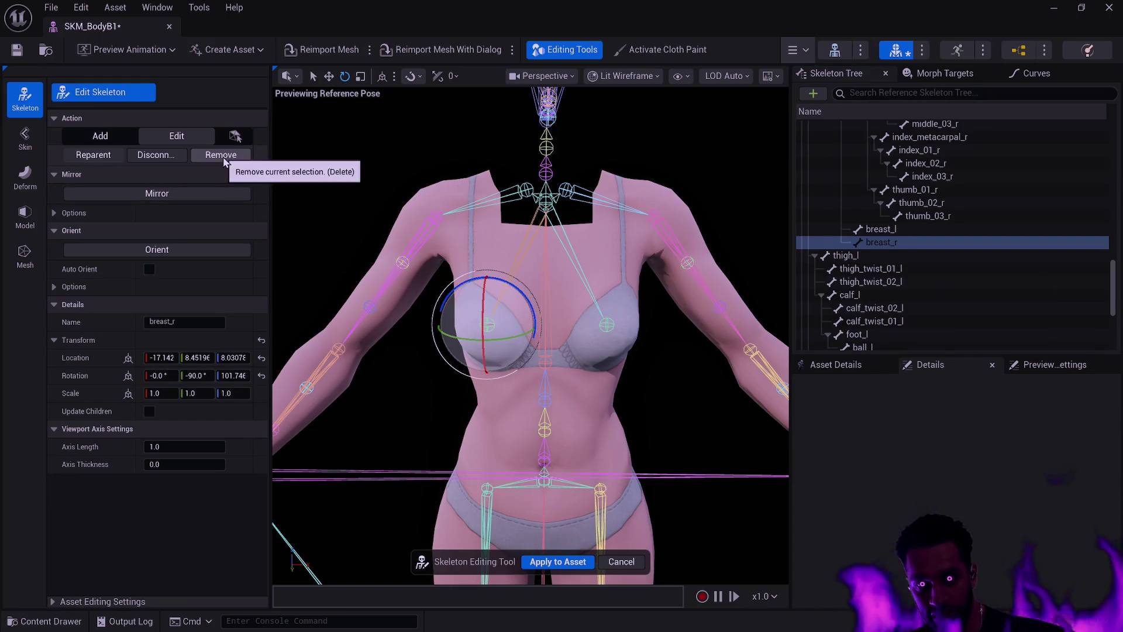
left_click(223, 158)
left_click(605, 324)
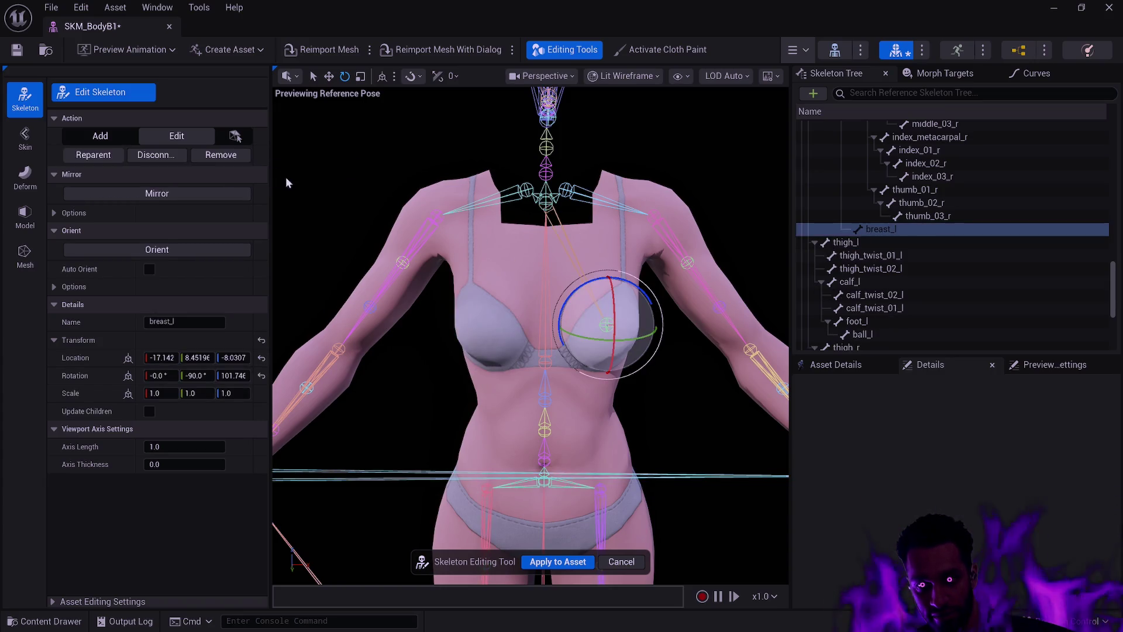
left_click(223, 155)
mouse_move(609, 300)
left_mouse_down()
mouse_move(518, 310)
mouse_move(640, 316)
left_mouse_up()
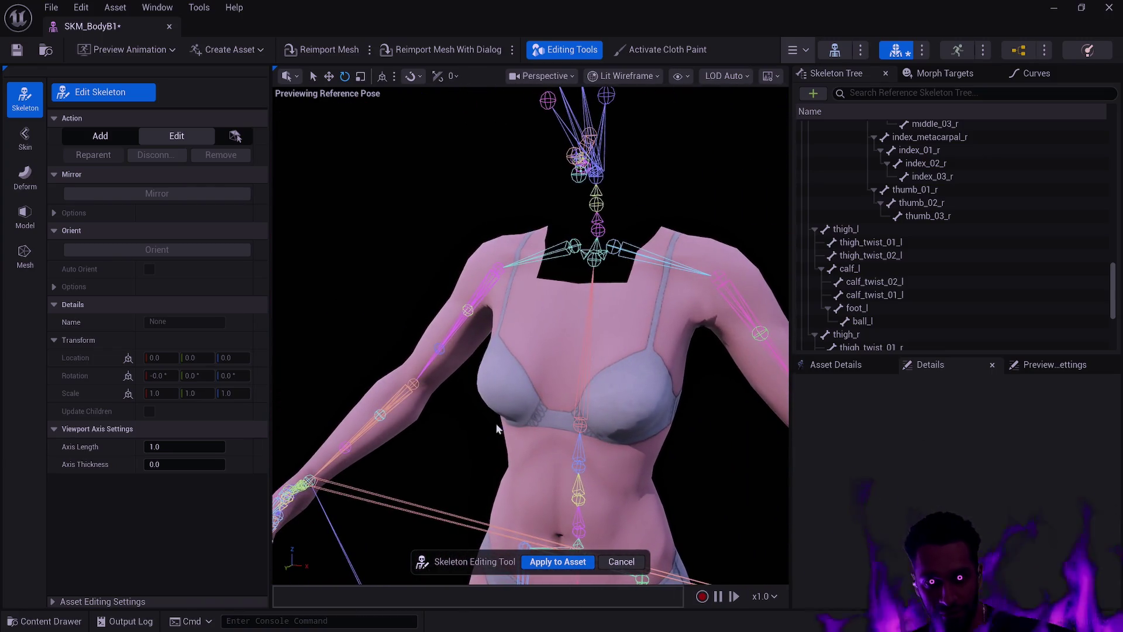
left_click(568, 562)
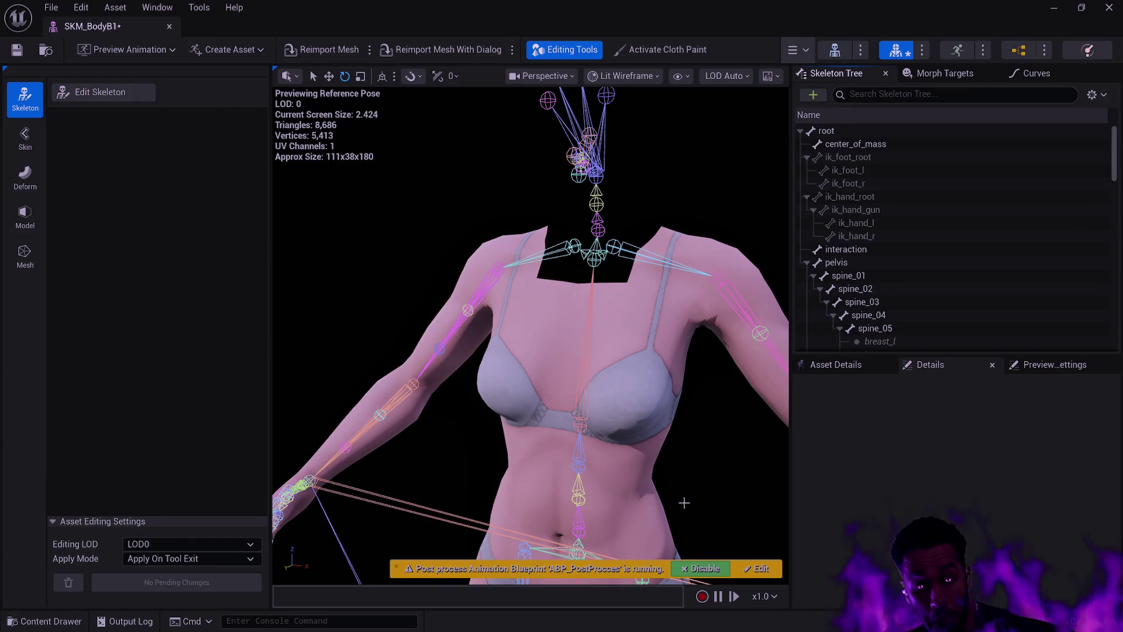
left_click(626, 384)
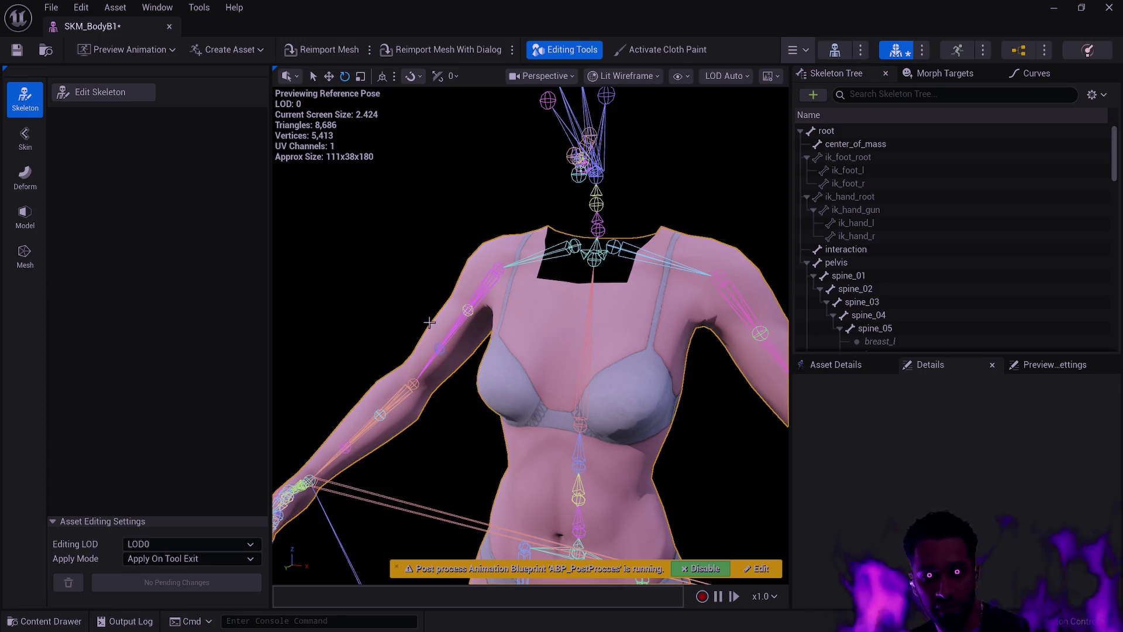
left_click(24, 140)
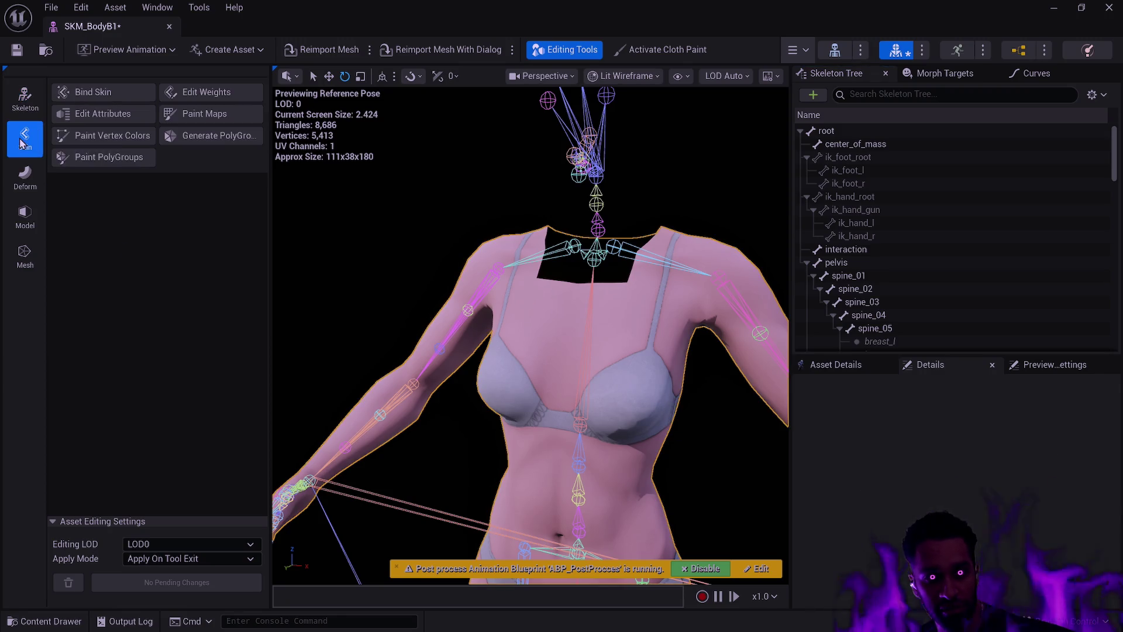
Enter skin weight editing and inspect spine_05's weights across the chest up close
left_click(220, 98)
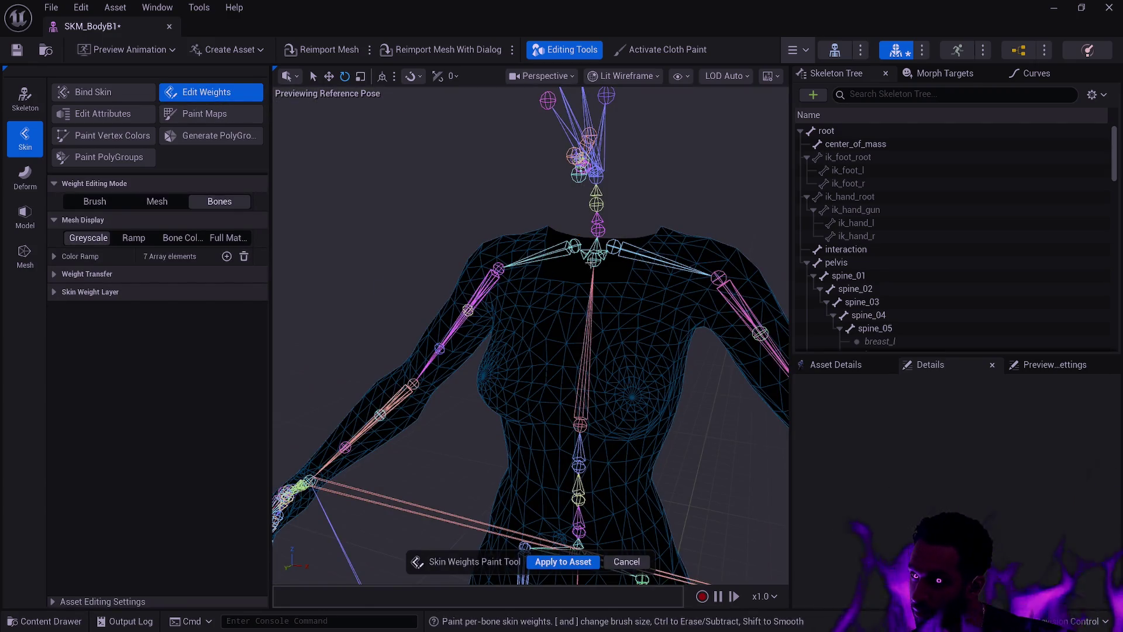
left_click(595, 259)
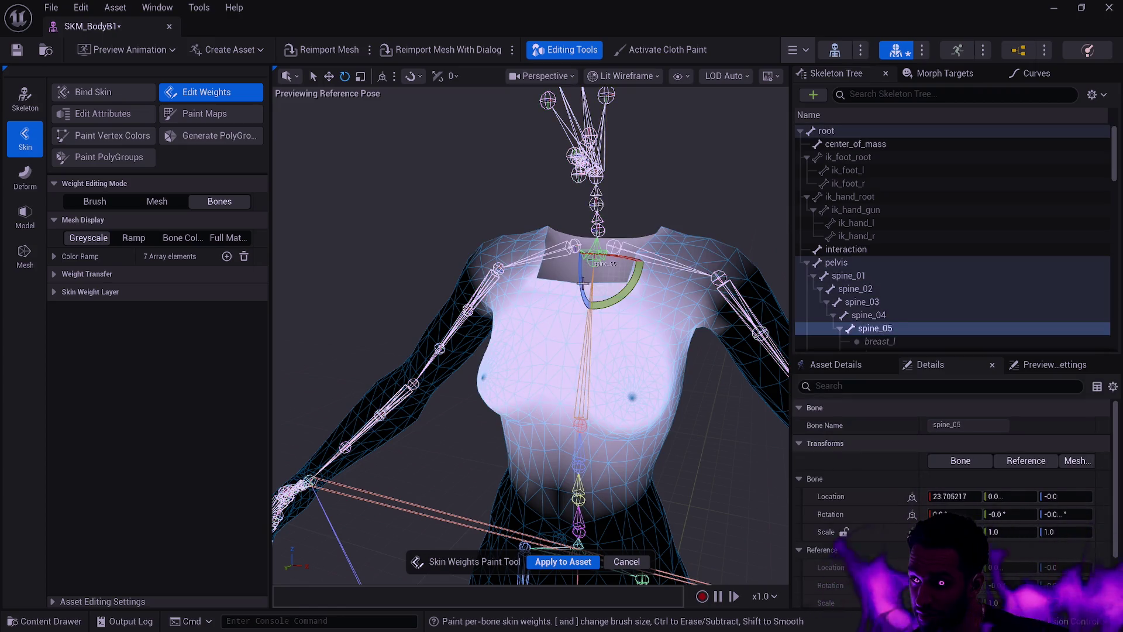
mouse_move(672, 357)
left_mouse_down()
mouse_move(585, 342)
mouse_move(620, 374)
left_mouse_up()
scroll(495, 364, "up", 8)
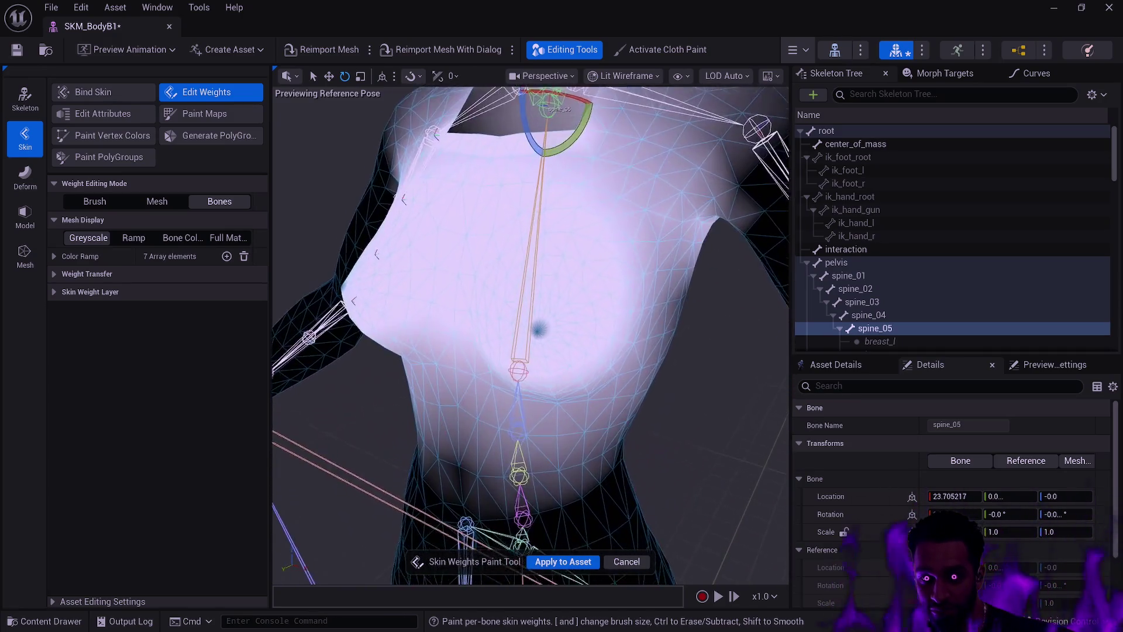
scroll(538, 331, "up", 10)
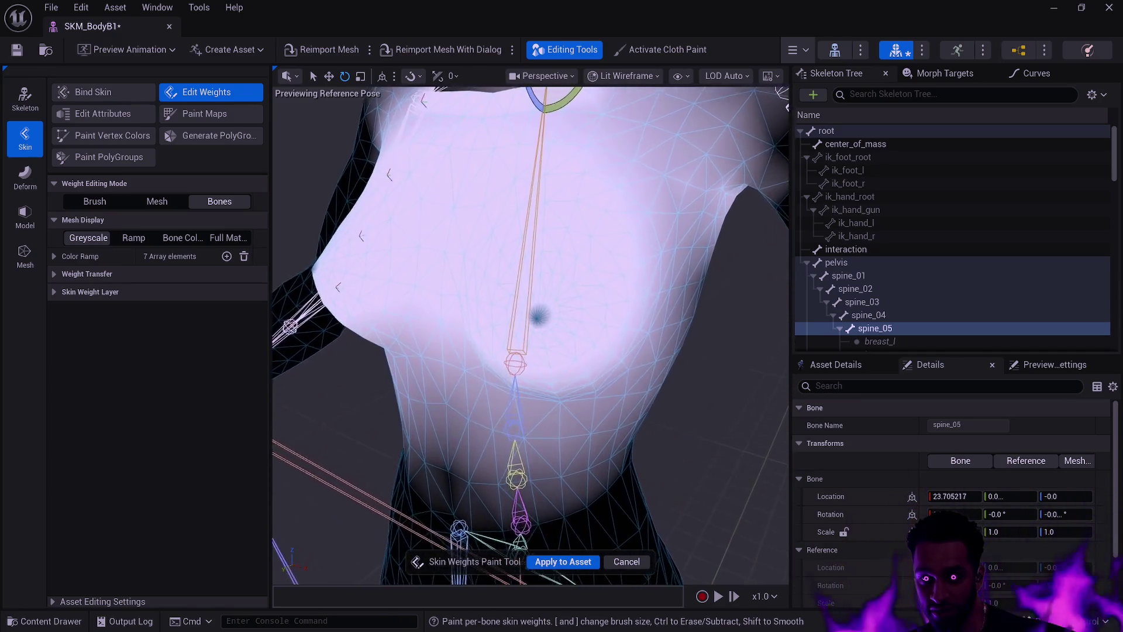
mouse_move(538, 331)
left_mouse_down()
mouse_move(512, 339)
mouse_move(669, 401)
mouse_move(527, 388)
mouse_move(472, 333)
mouse_move(501, 414)
mouse_move(504, 477)
left_mouse_up()
mouse_move(442, 306)
left_mouse_down()
mouse_move(431, 306)
mouse_move(466, 310)
left_mouse_up()
Reselect spine_05 for a frontal torso view, then open the SK_BodyB skeleton tab
key("Escape")
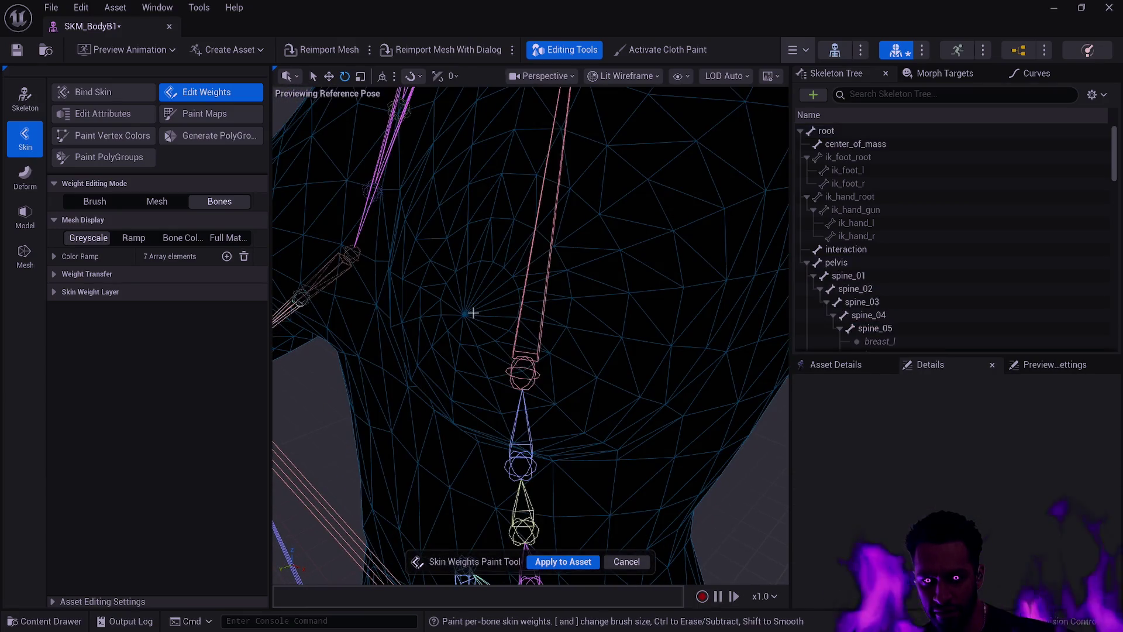
scroll(576, 284, "down", 10)
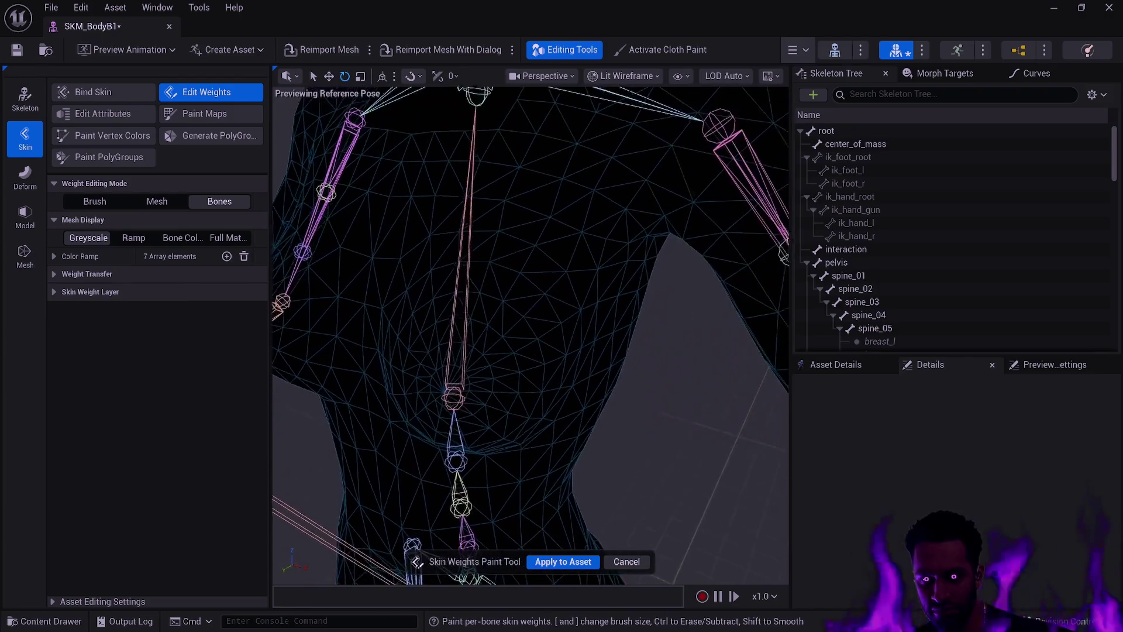
left_click(488, 120)
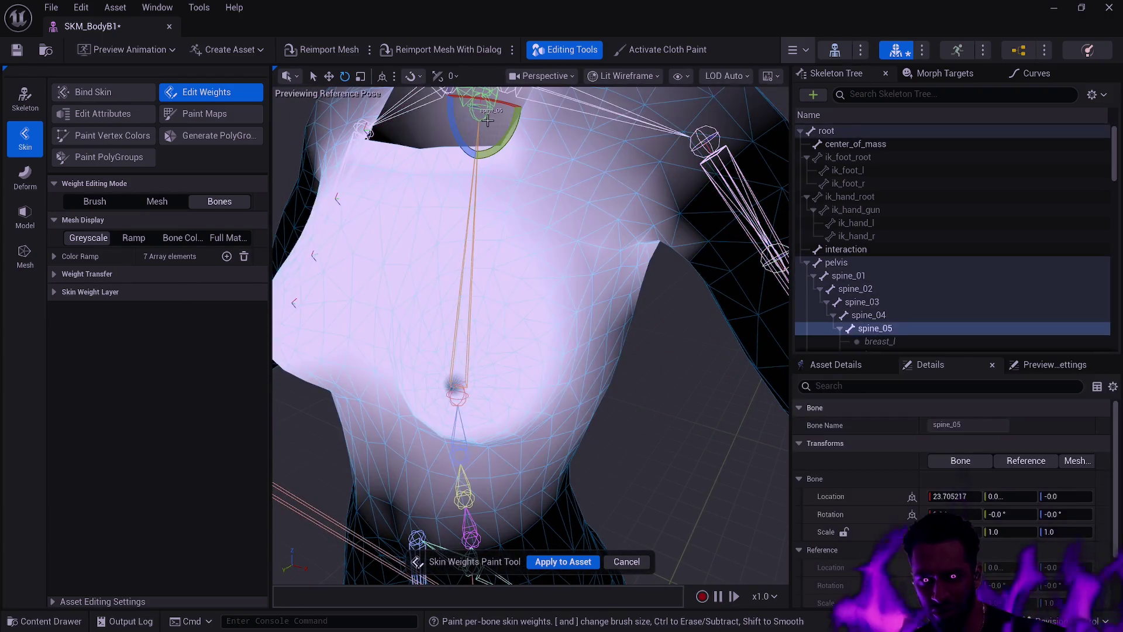
mouse_move(366, 133)
left_mouse_down()
mouse_move(581, 316)
mouse_move(515, 252)
mouse_move(403, 96)
left_mouse_up()
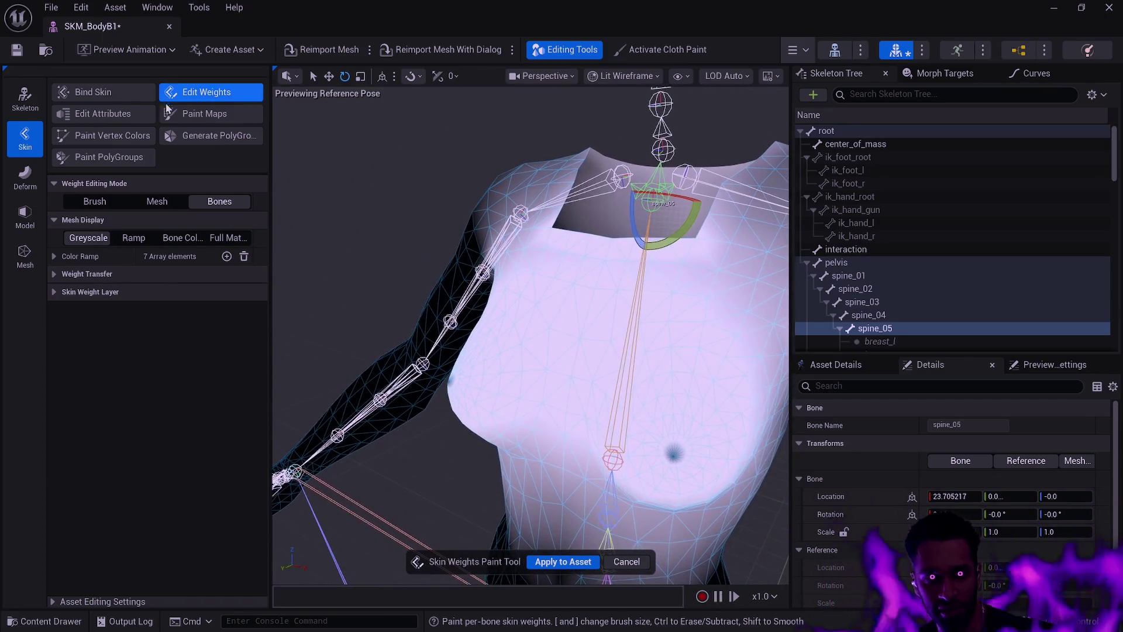
left_click(837, 52)
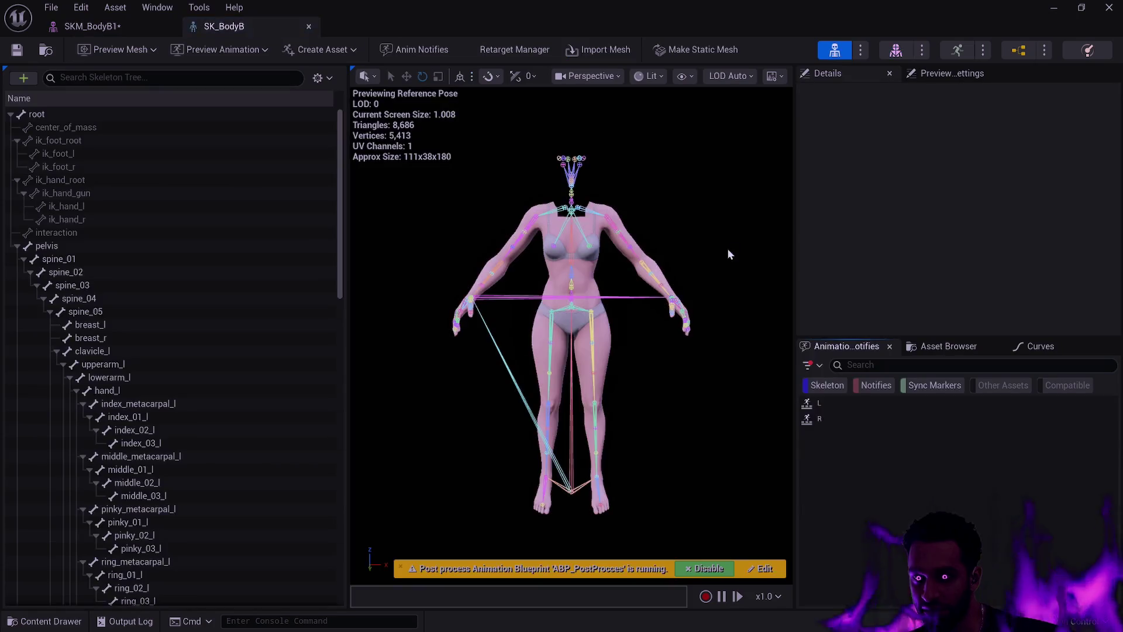
mouse_move(634, 268)
left_mouse_down()
mouse_move(585, 234)
mouse_move(634, 268)
left_mouse_up()
left_click(633, 269)
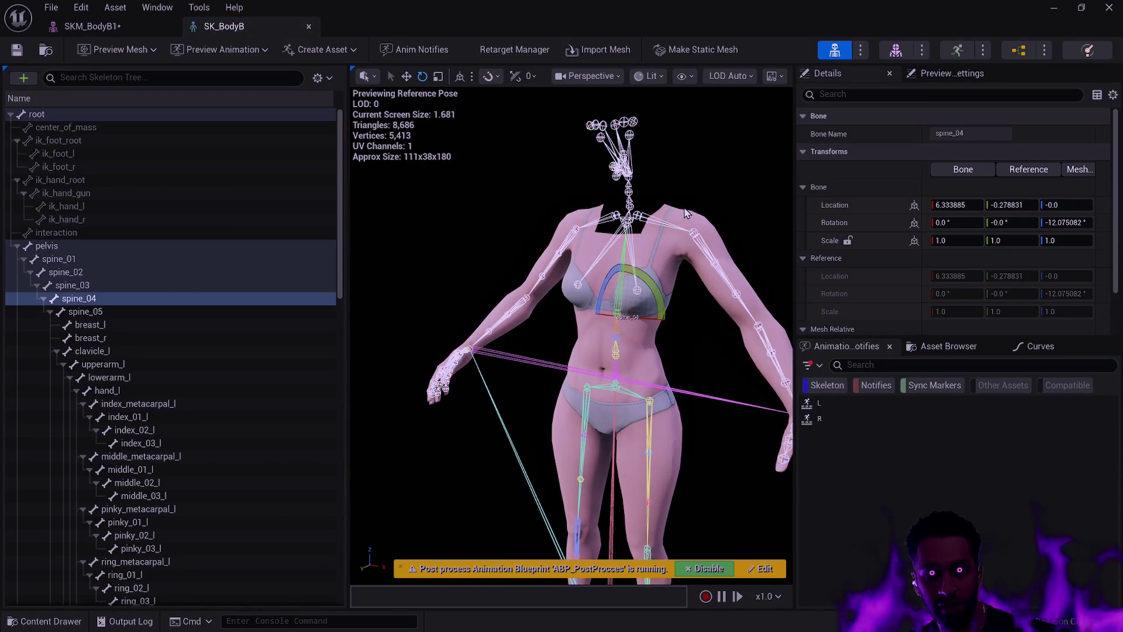
left_click(308, 27)
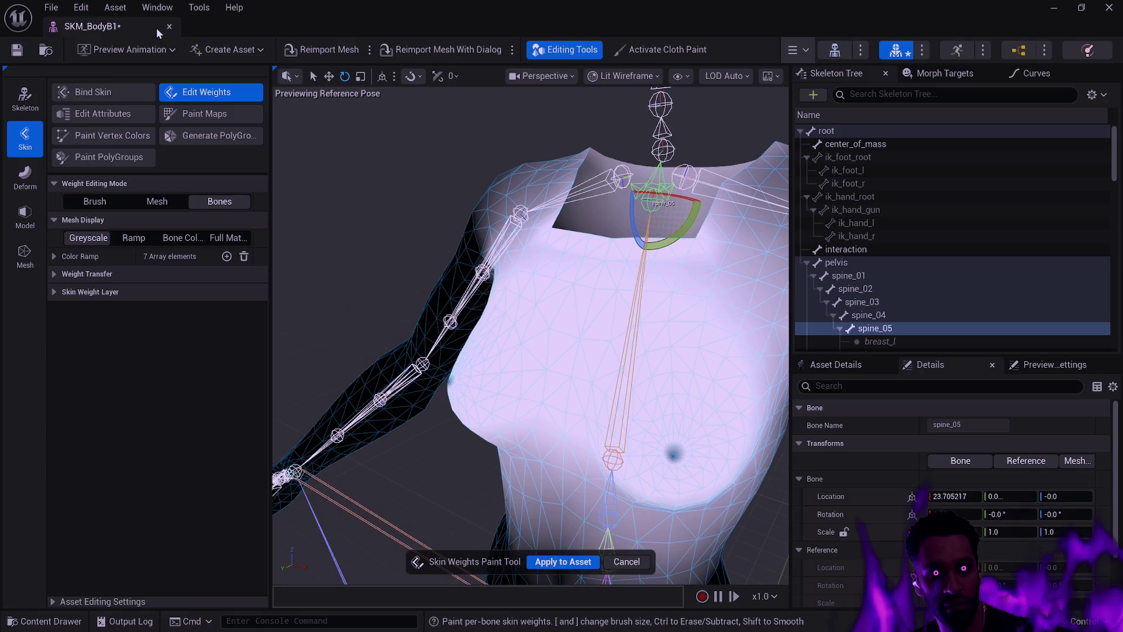
left_click(835, 50)
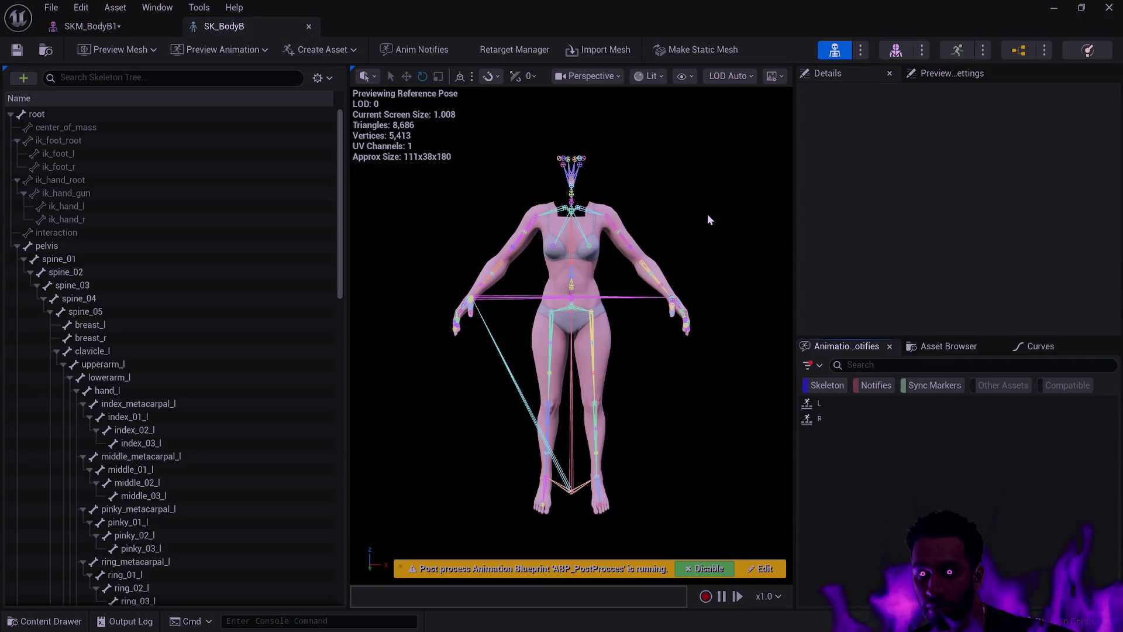
left_click(896, 51)
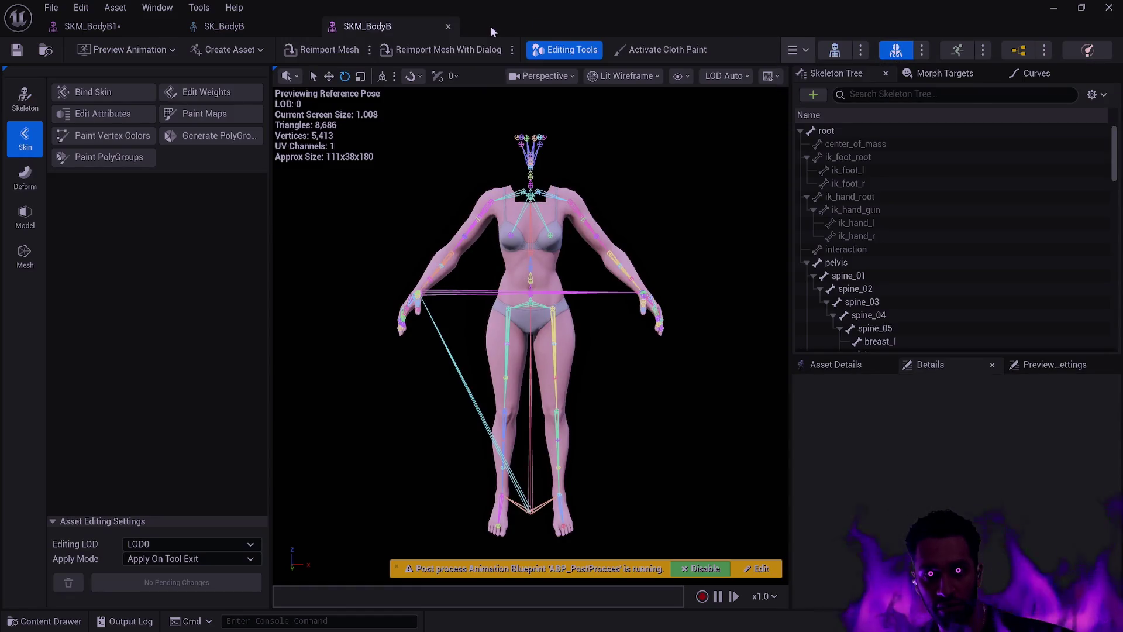
Close the SKM_BodyB and SK_BodyB tabs, exit weight painting, and deselect spine_05
left_click(448, 26)
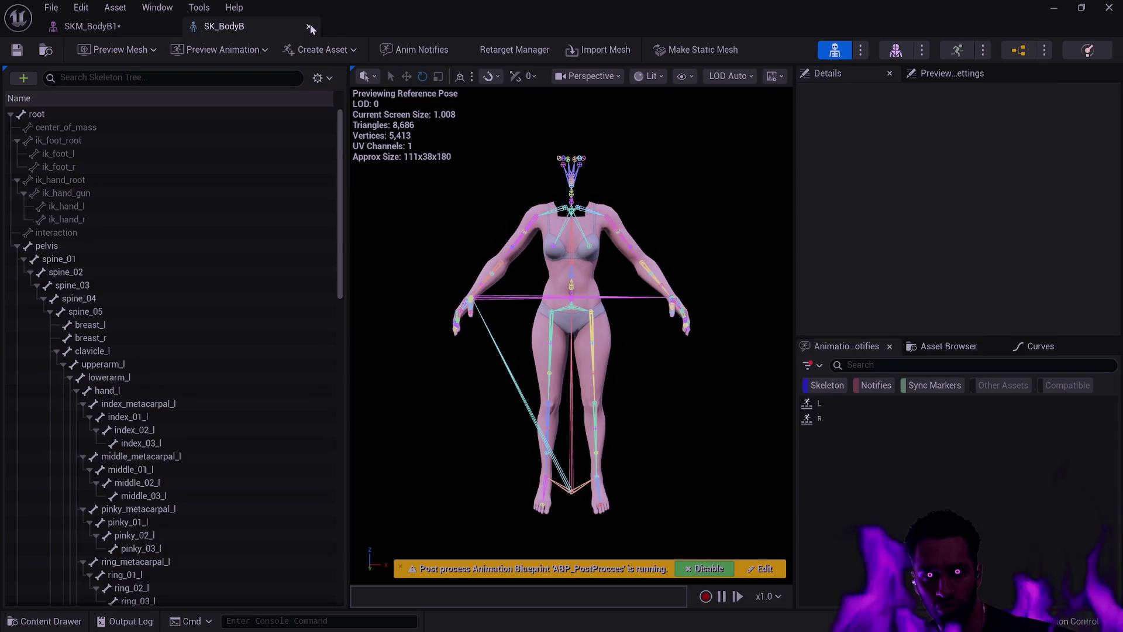
left_click(310, 26)
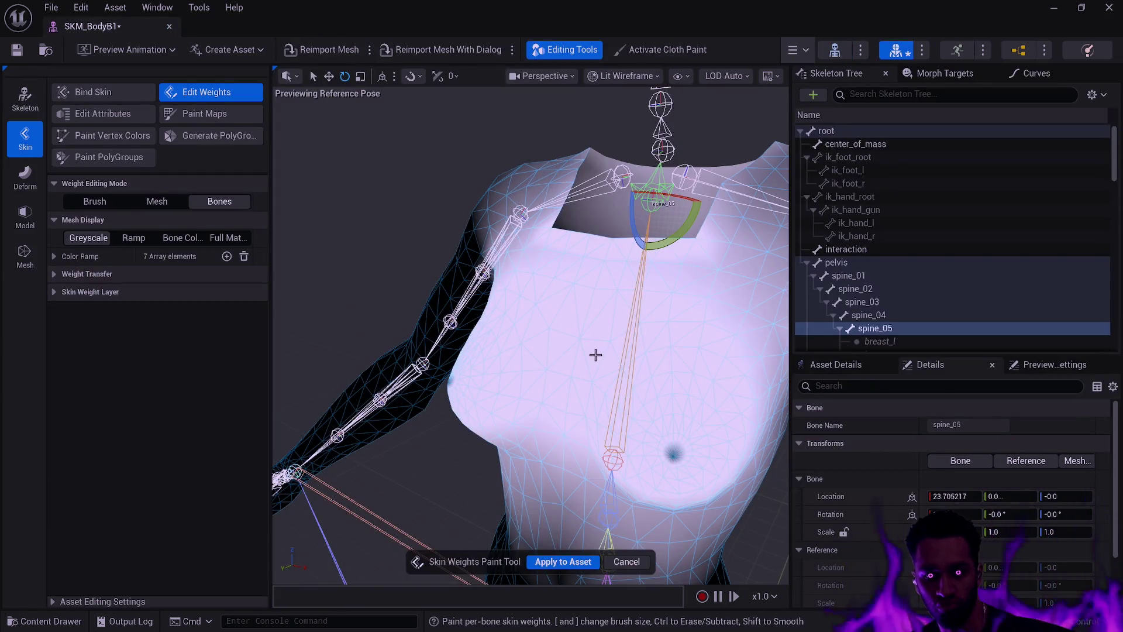
left_click(626, 559)
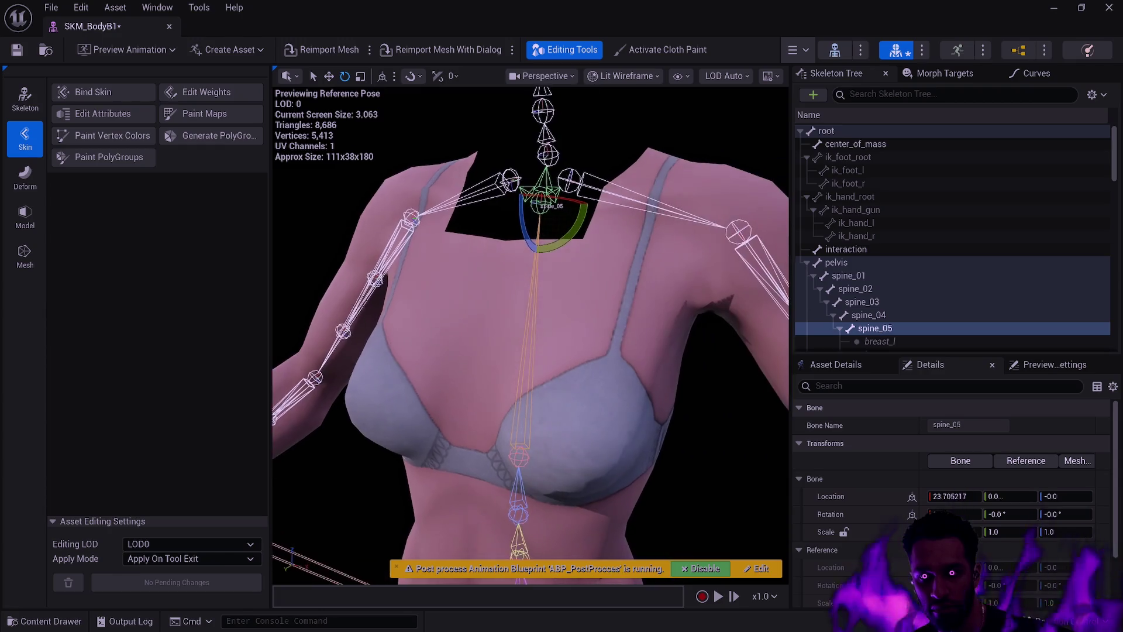
left_click_drag(530, 333, 471, 333)
left_click_drag(591, 446, 582, 446)
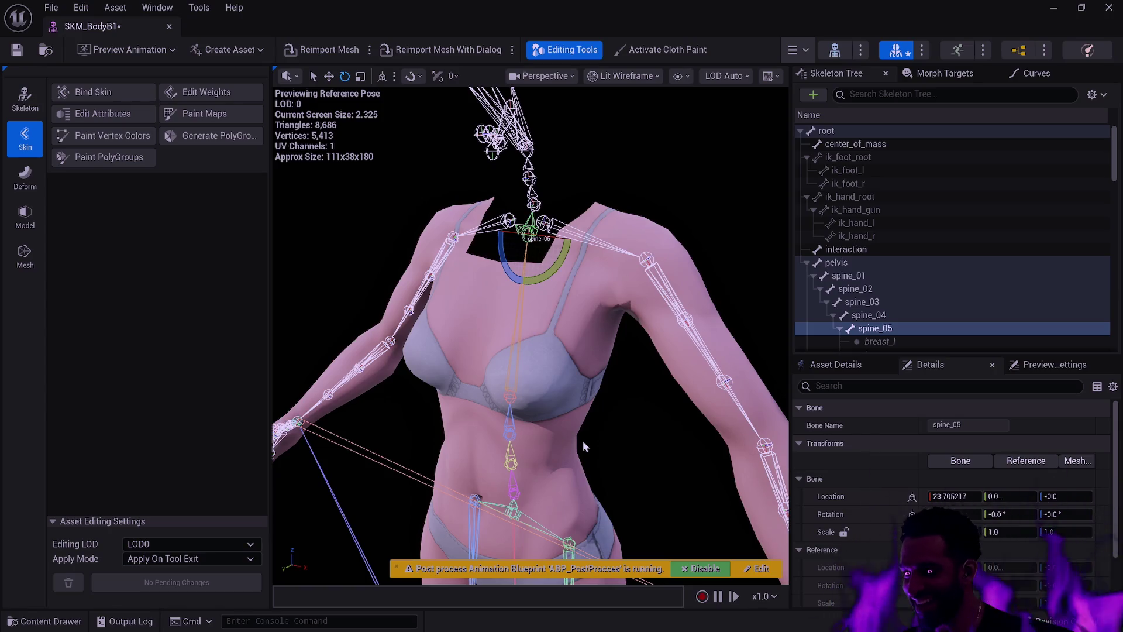
left_click(660, 376)
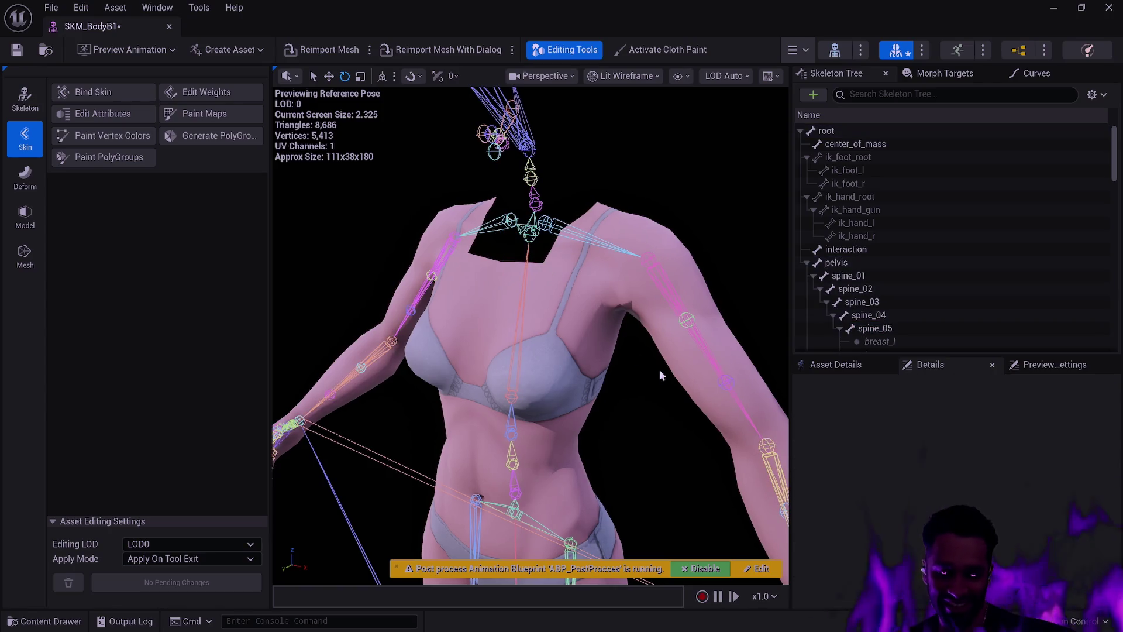
mouse_move(653, 349)
left_mouse_down()
mouse_move(515, 366)
mouse_move(656, 354)
left_mouse_up()
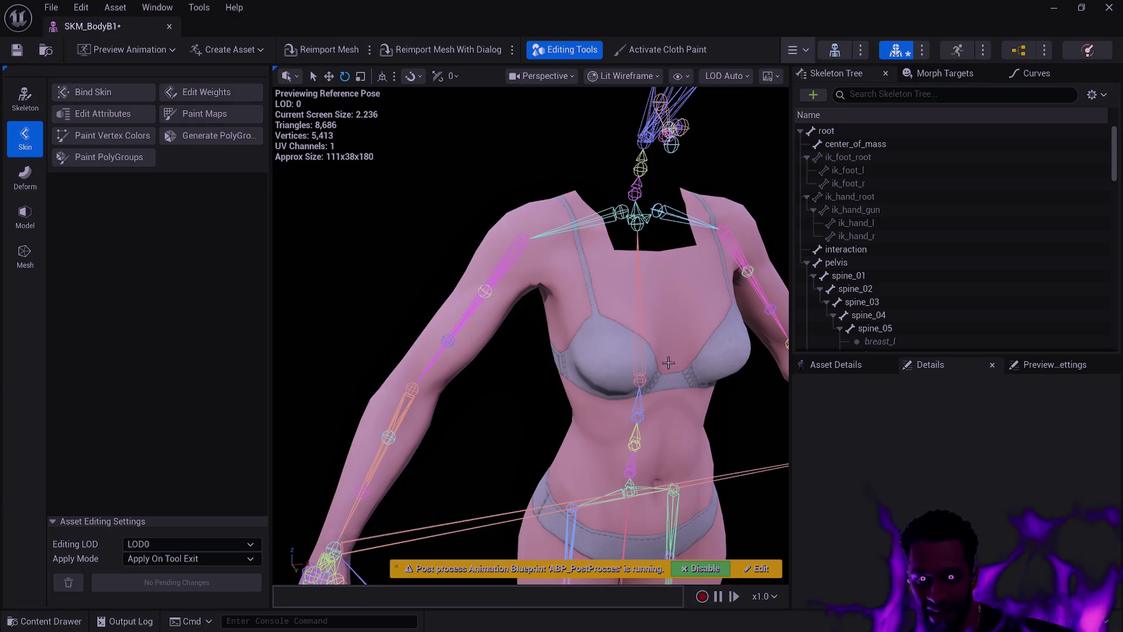
mouse_move(668, 363)
left_mouse_down()
mouse_move(762, 353)
mouse_move(776, 409)
left_mouse_up()
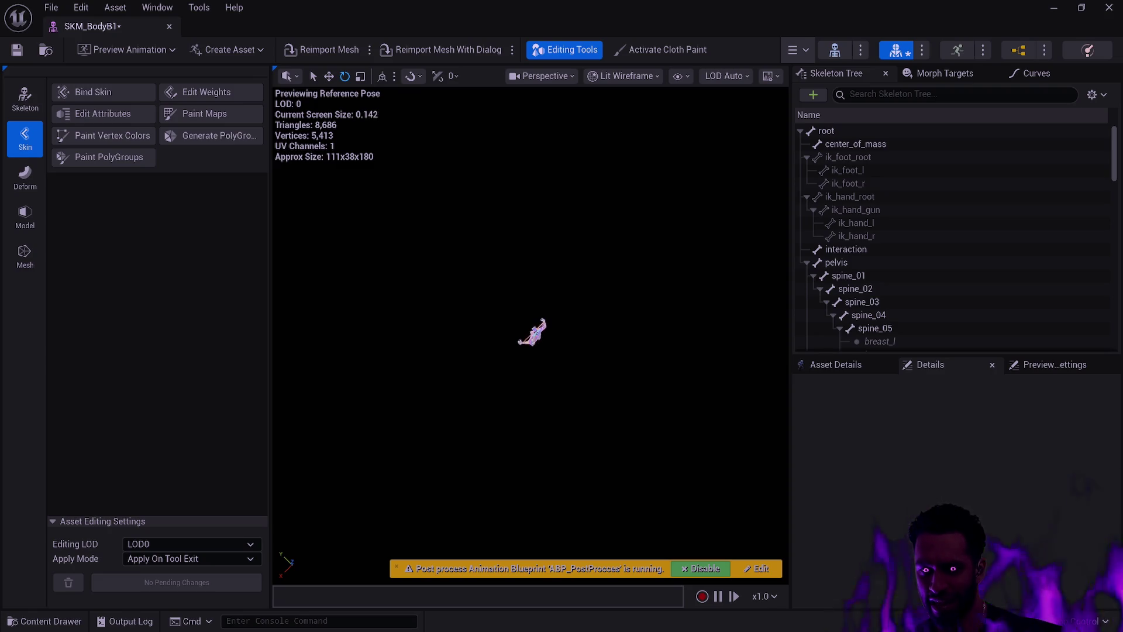
left_click_drag(776, 410, 789, 366)
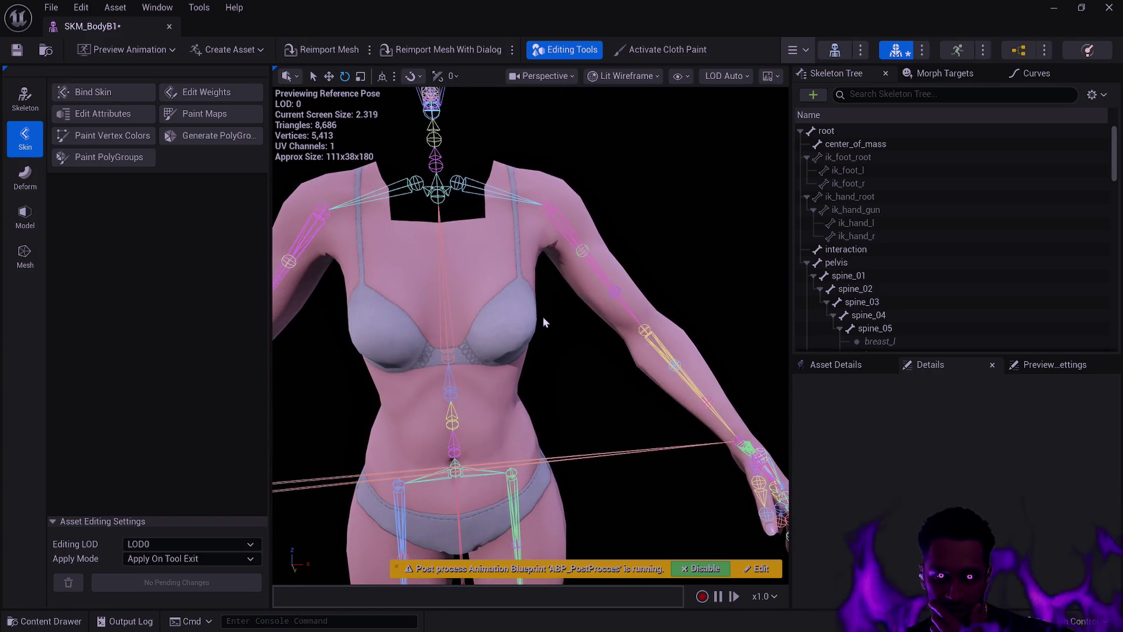
mouse_move(517, 299)
left_mouse_down()
mouse_move(472, 310)
mouse_move(515, 325)
mouse_move(493, 331)
mouse_move(523, 323)
mouse_move(471, 333)
mouse_move(503, 326)
mouse_move(500, 435)
mouse_move(445, 315)
mouse_move(484, 306)
mouse_move(468, 310)
left_mouse_up()
Select spine_04, then select spine_03 and rotate it with the gizmo to twist the torso
left_click(473, 310)
scroll(409, 351, "up", 2)
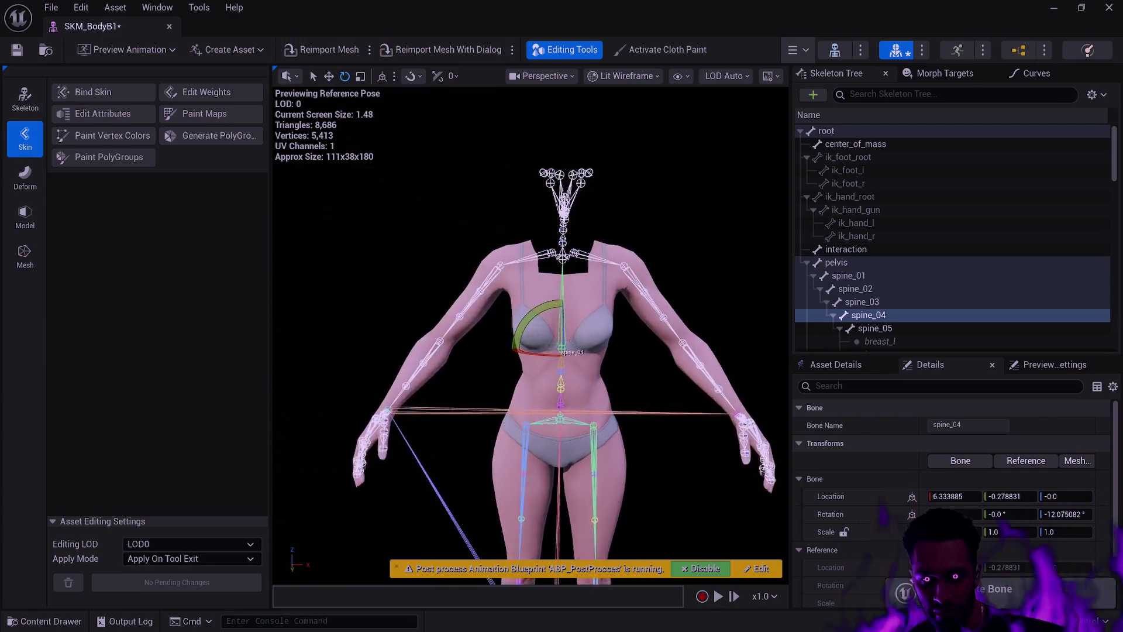
scroll(411, 350, "up", 3)
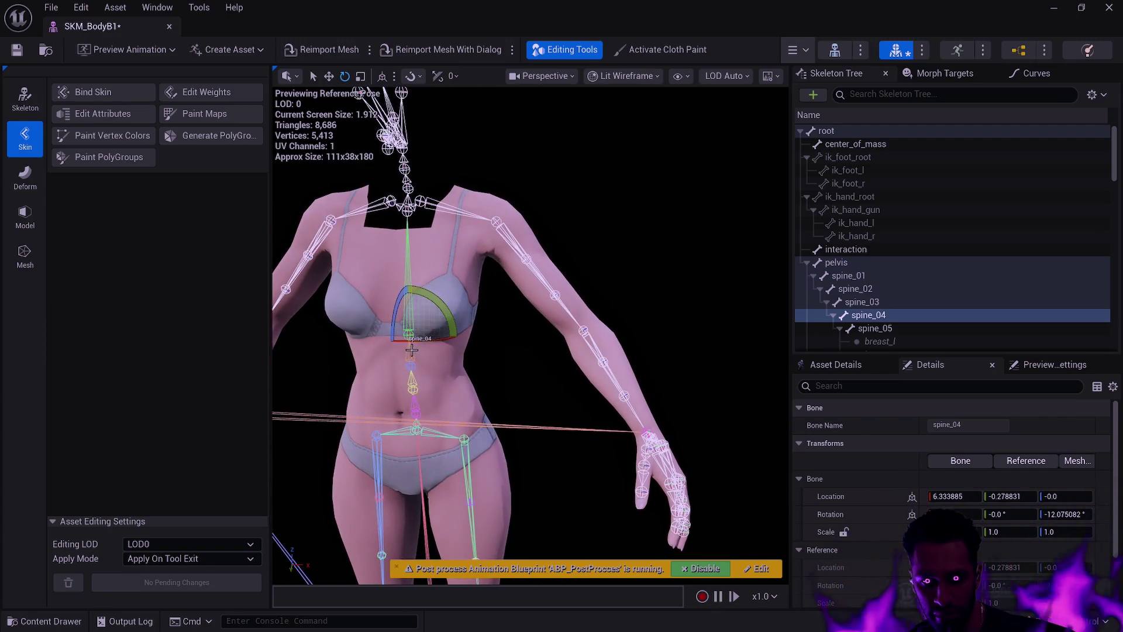
left_click(411, 350)
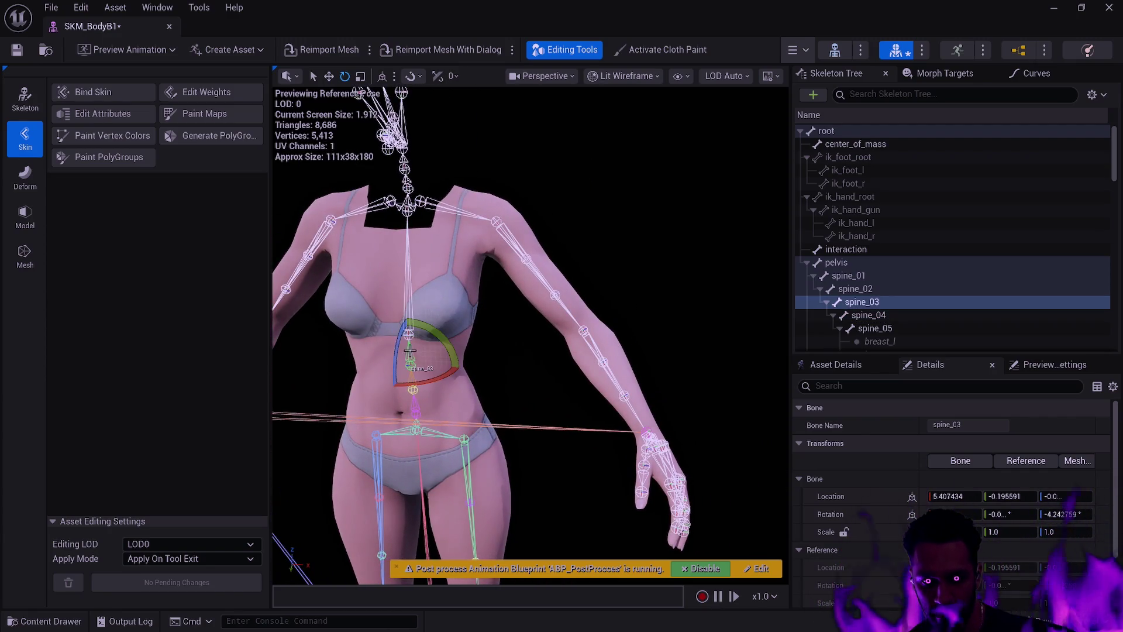
mouse_move(404, 304)
left_mouse_down()
mouse_move(345, 307)
mouse_move(468, 306)
mouse_move(421, 307)
mouse_move(527, 411)
left_mouse_up()
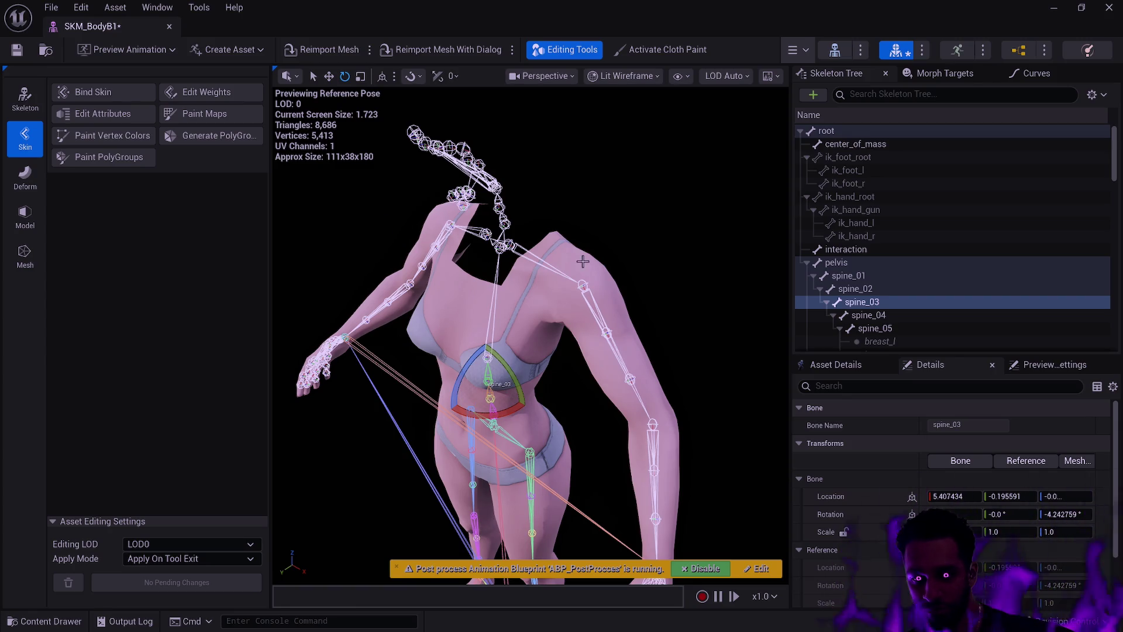
Close the SKM_BodyB1 editor and force-delete that duplicate, leaving 14 Body assets
left_click(169, 28)
key("ctrl+space")
key("Delete")
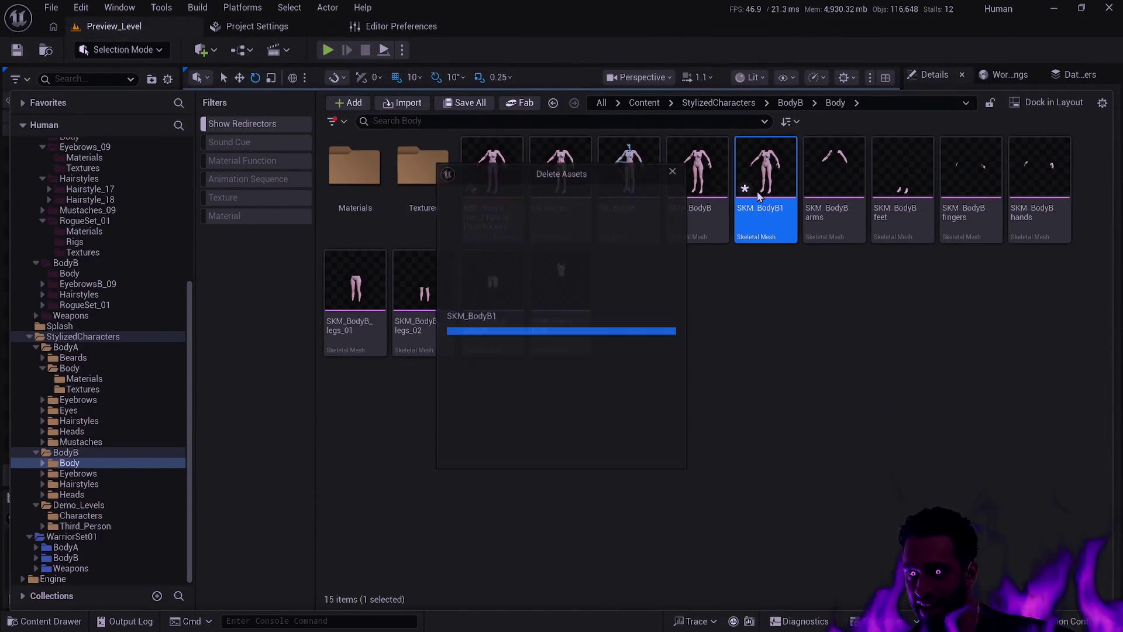
left_click(540, 452)
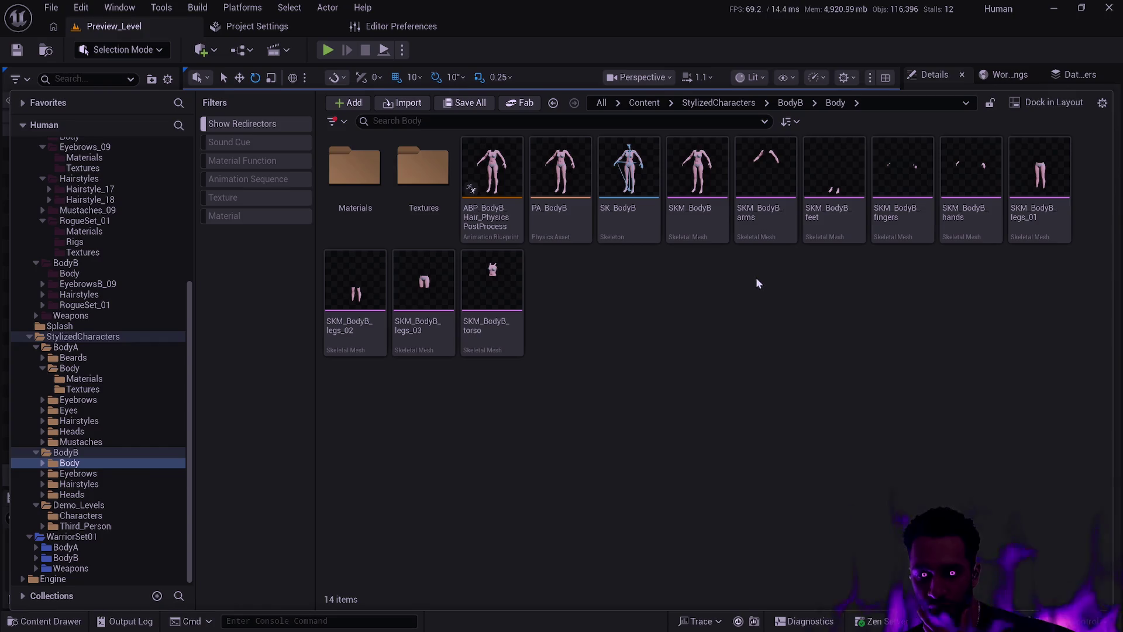
Open the SKM_BodyB full body mesh in the mesh editor and switch from Skeleton to Skin mode
left_click(697, 229)
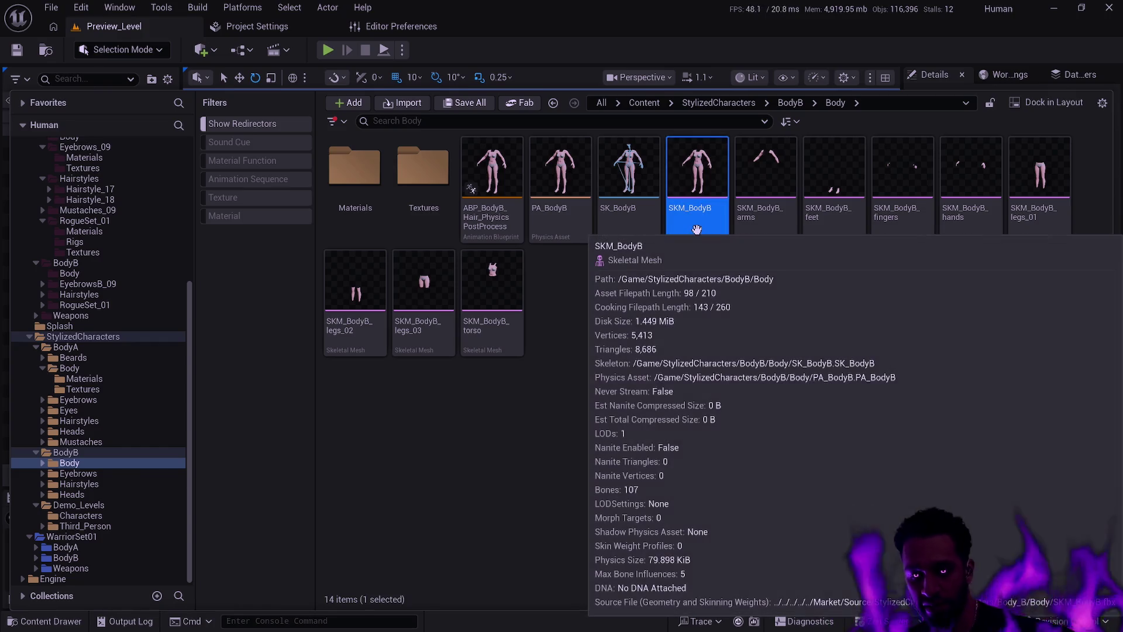
double_click(769, 236)
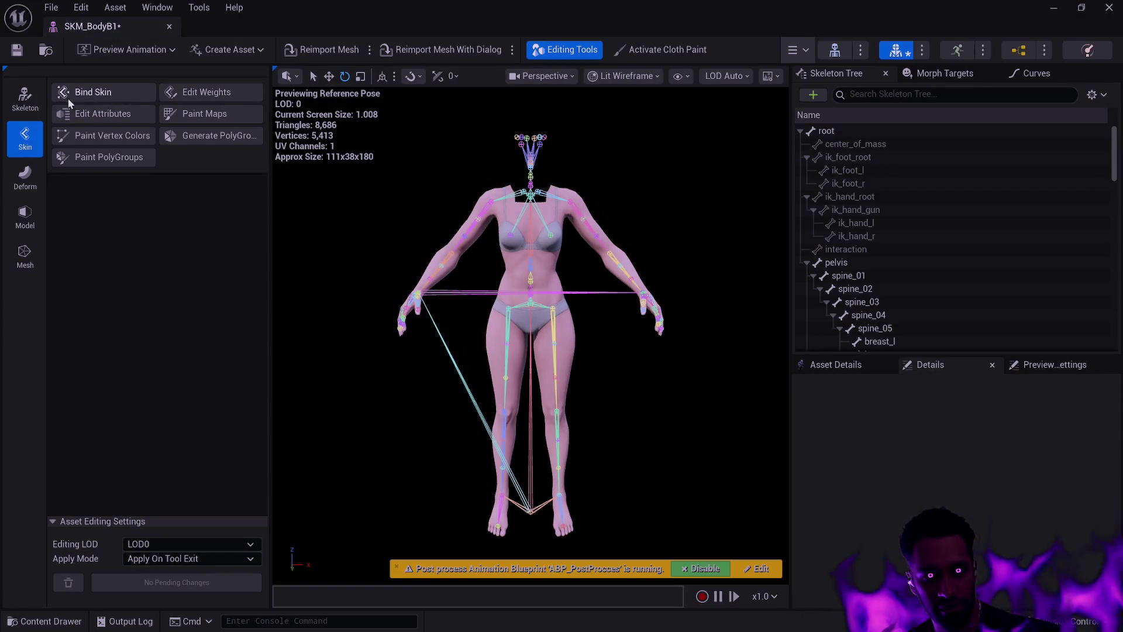
left_click(24, 97)
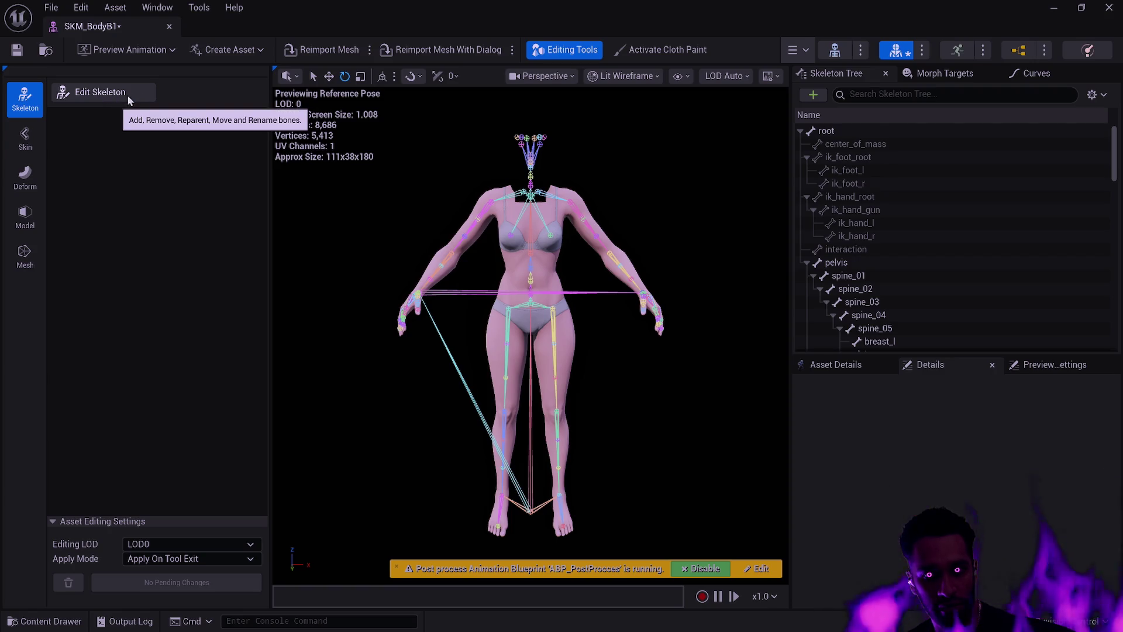
scroll(530, 334, "up", 10)
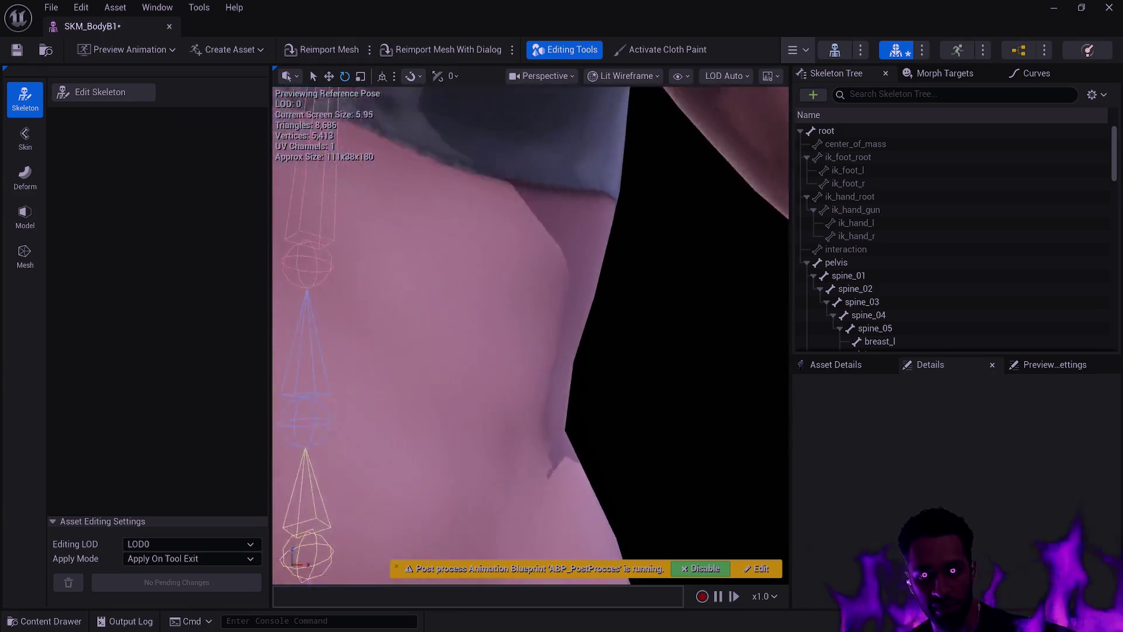
scroll(530, 334, "down", 5)
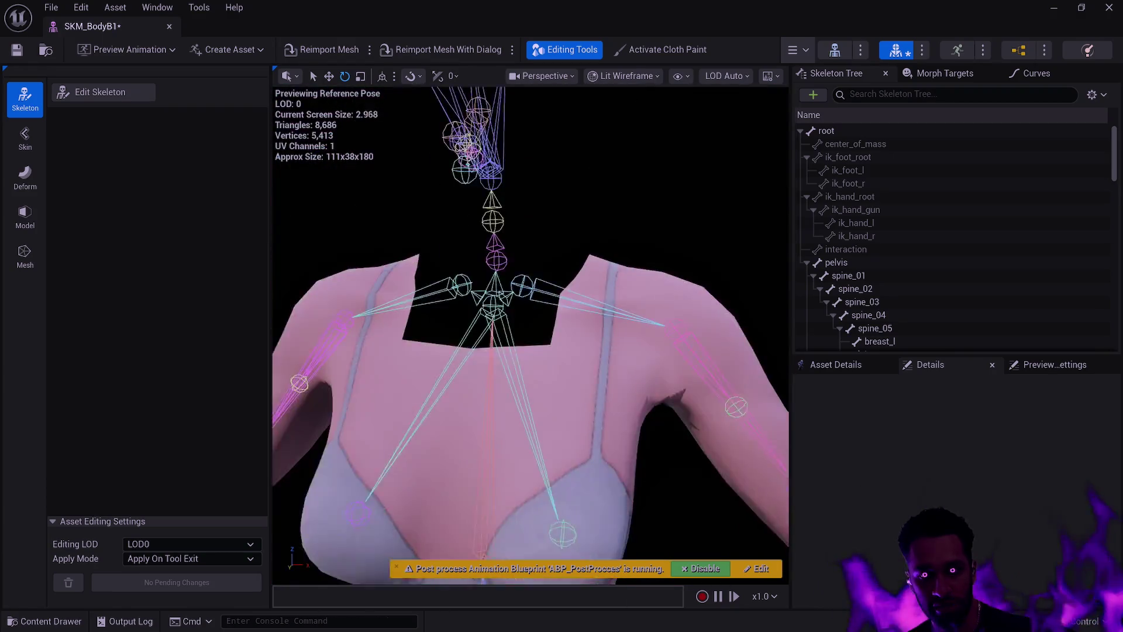
left_click(25, 139)
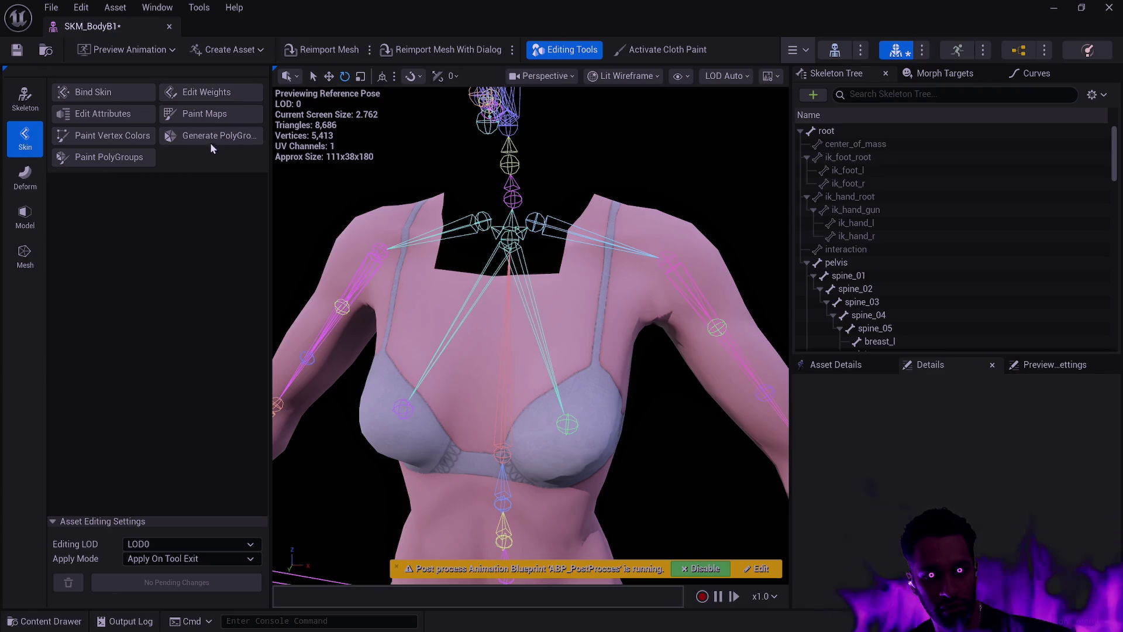
Start Edit Weights on breast_l and expand the Weight Transfer and Source Preview Offset settings
left_click(195, 94)
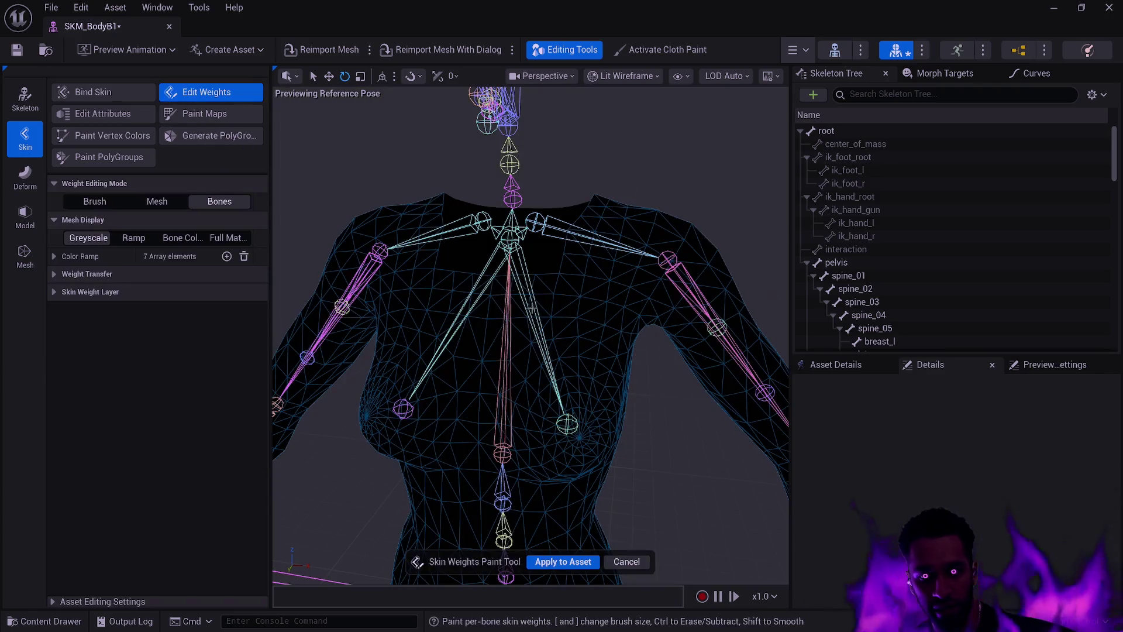
left_click(570, 428)
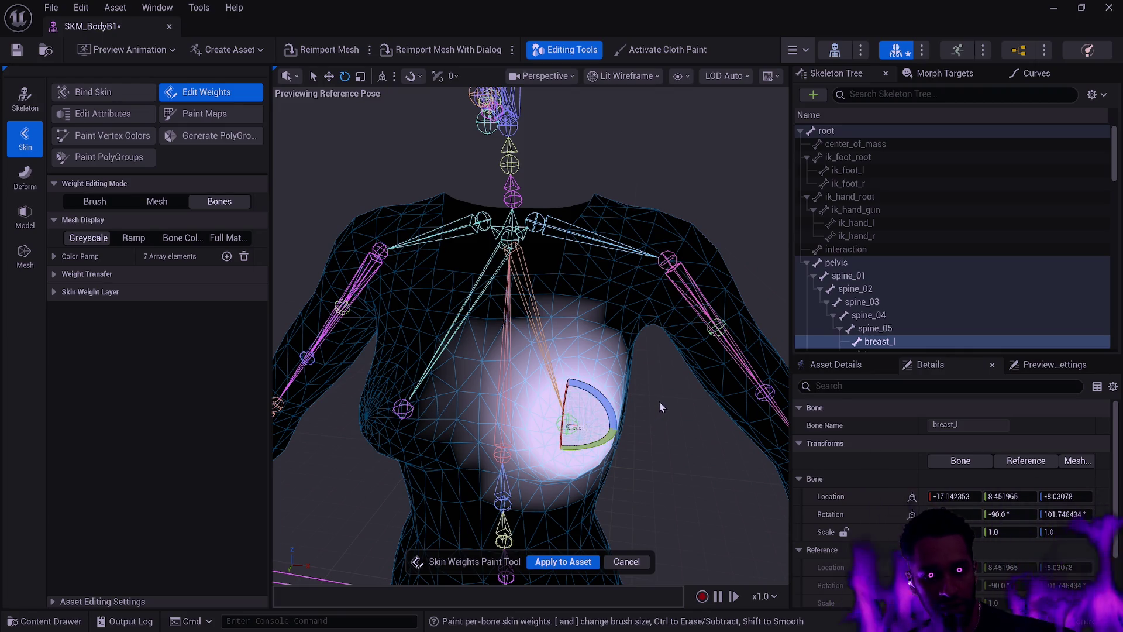
left_click(55, 293)
left_click(53, 273)
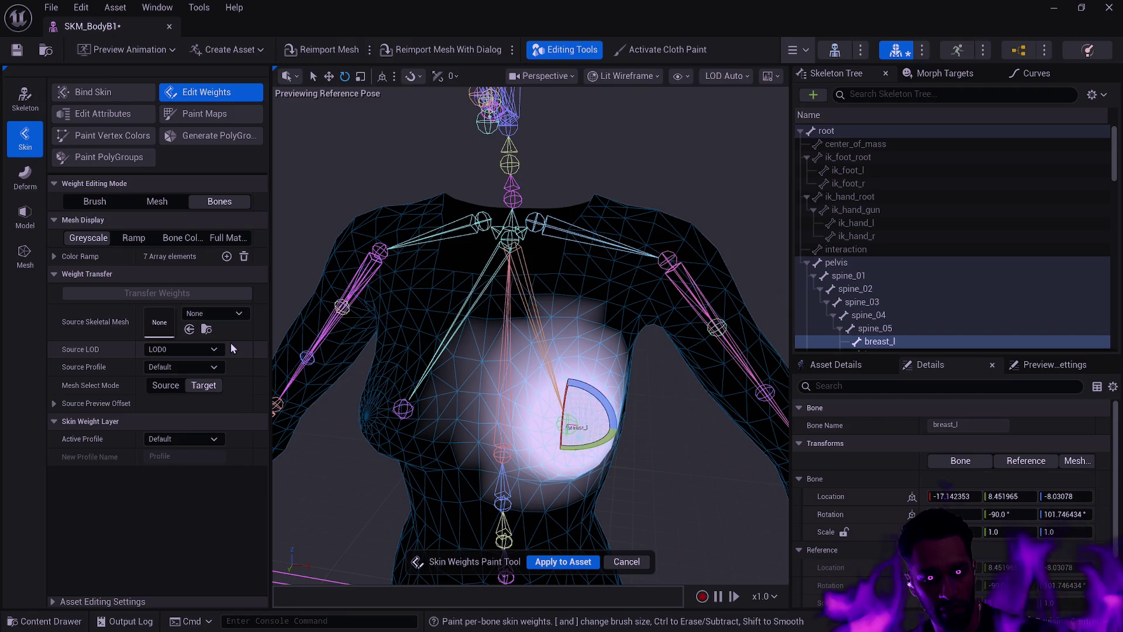
left_click(53, 404)
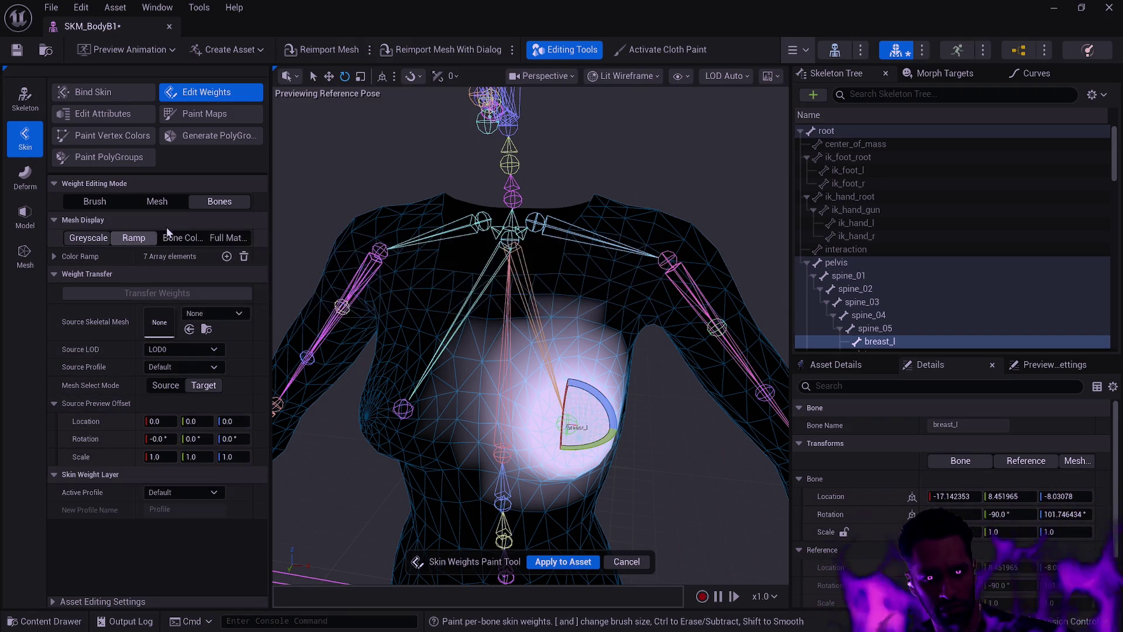
left_click(53, 257)
left_click(52, 258)
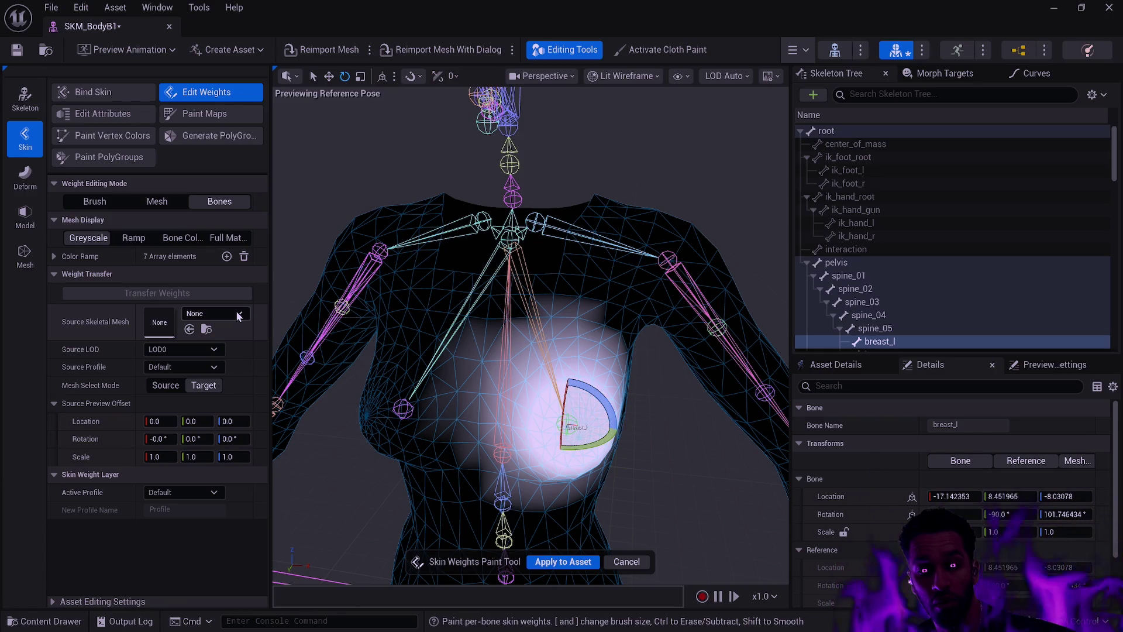
Open the Source Skeletal Mesh combo box in the Weight Transfer settings
left_click(236, 314)
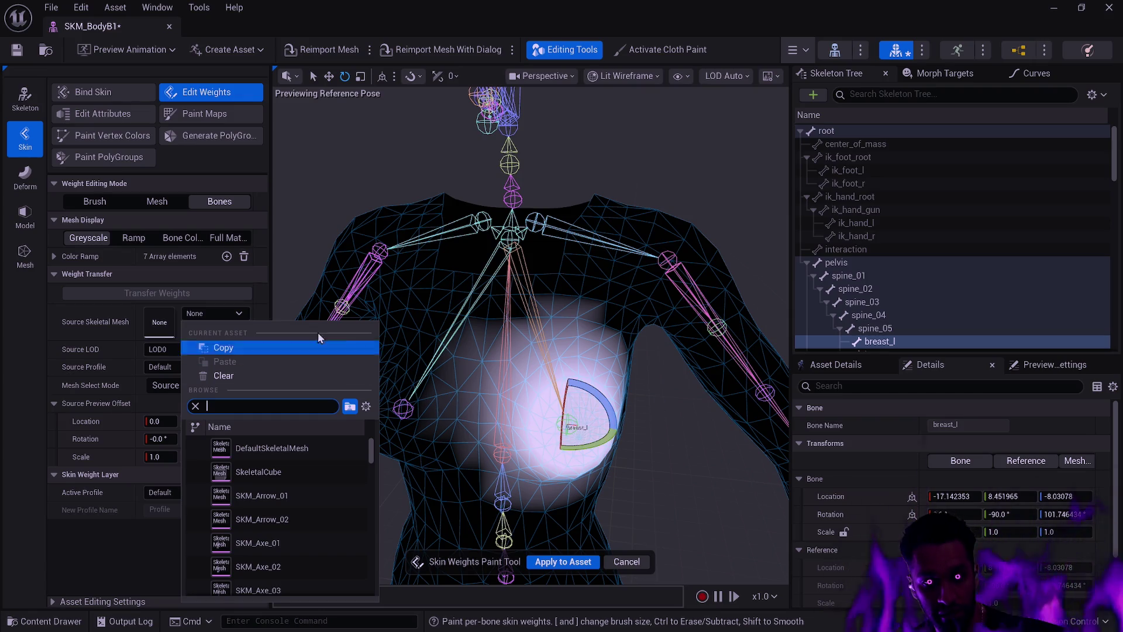
Dismiss the mesh list and reselect the breast_l bone after briefly selecting spine_05
left_click(318, 347)
key("Up")
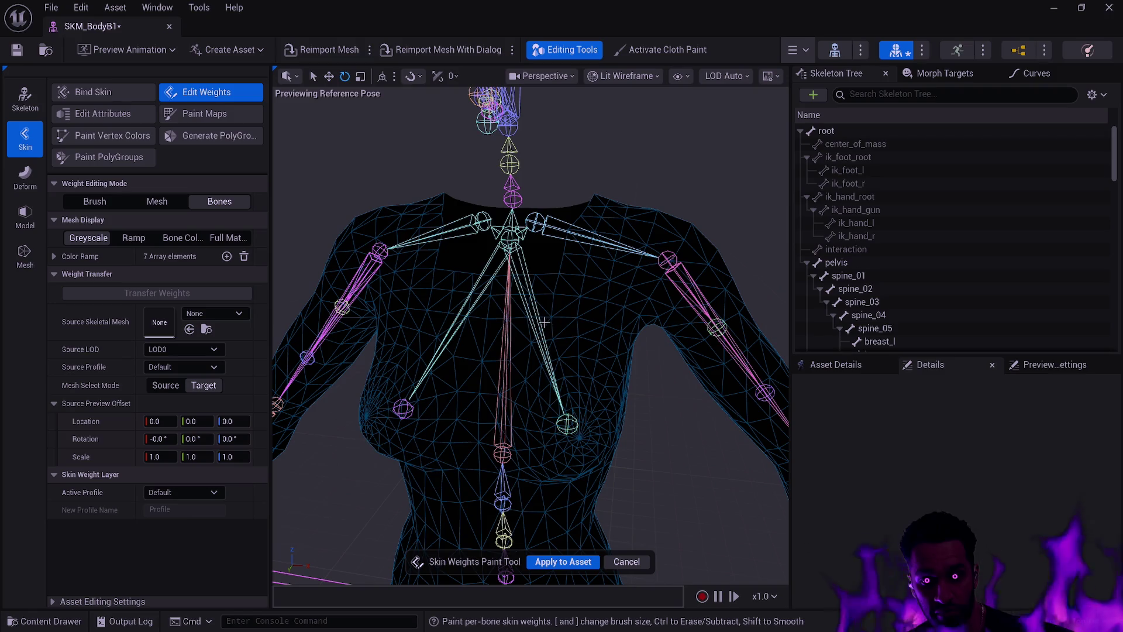
left_click(570, 425)
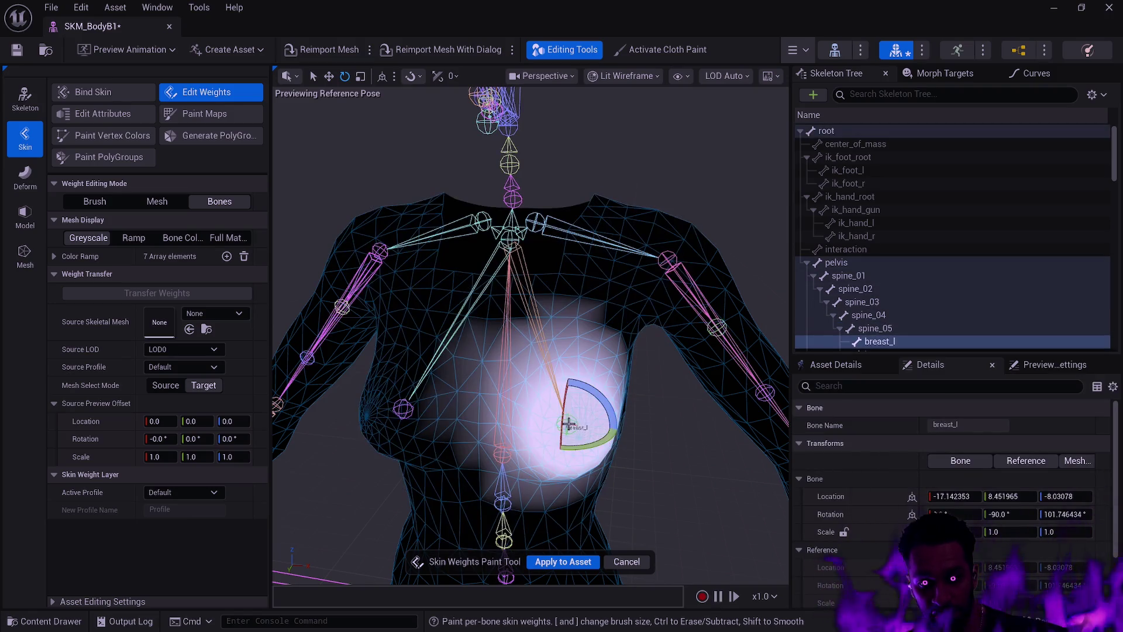
left_click_drag(574, 385, 495, 316)
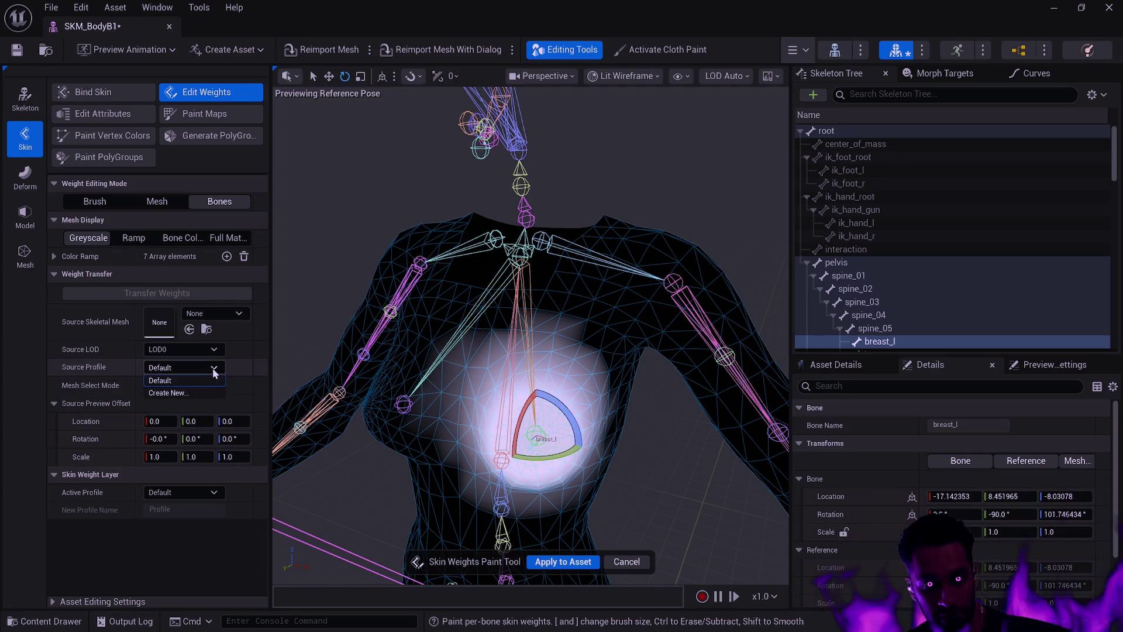
Pick SKM_BodyA as the source skeletal mesh and set Mesh Select Mode to Target
left_click(232, 319)
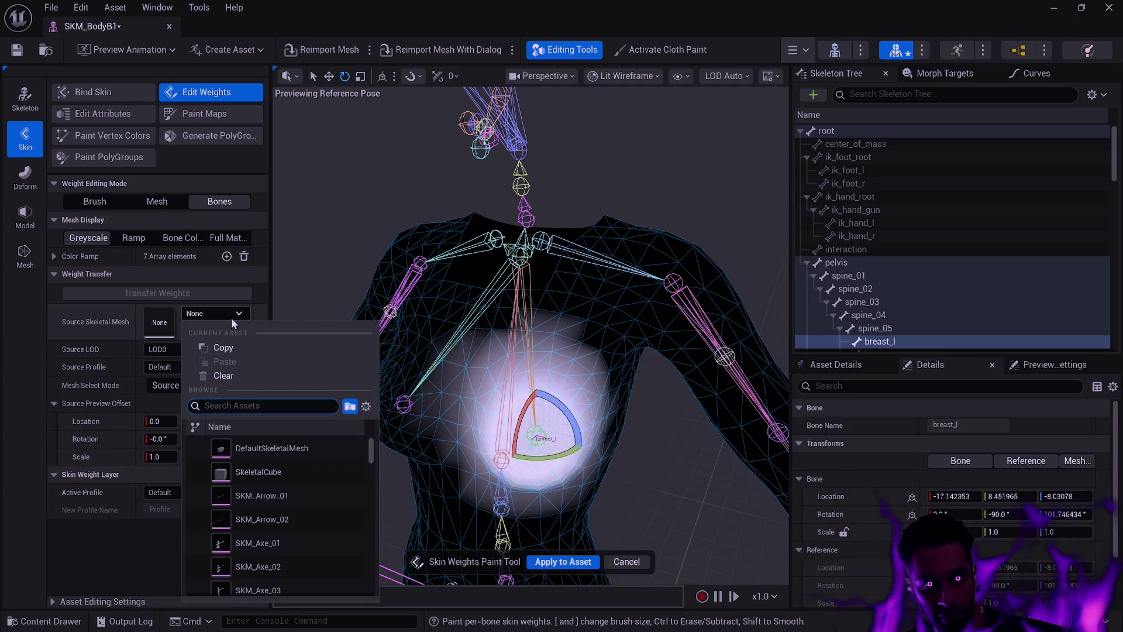
type("SKM_BodyA")
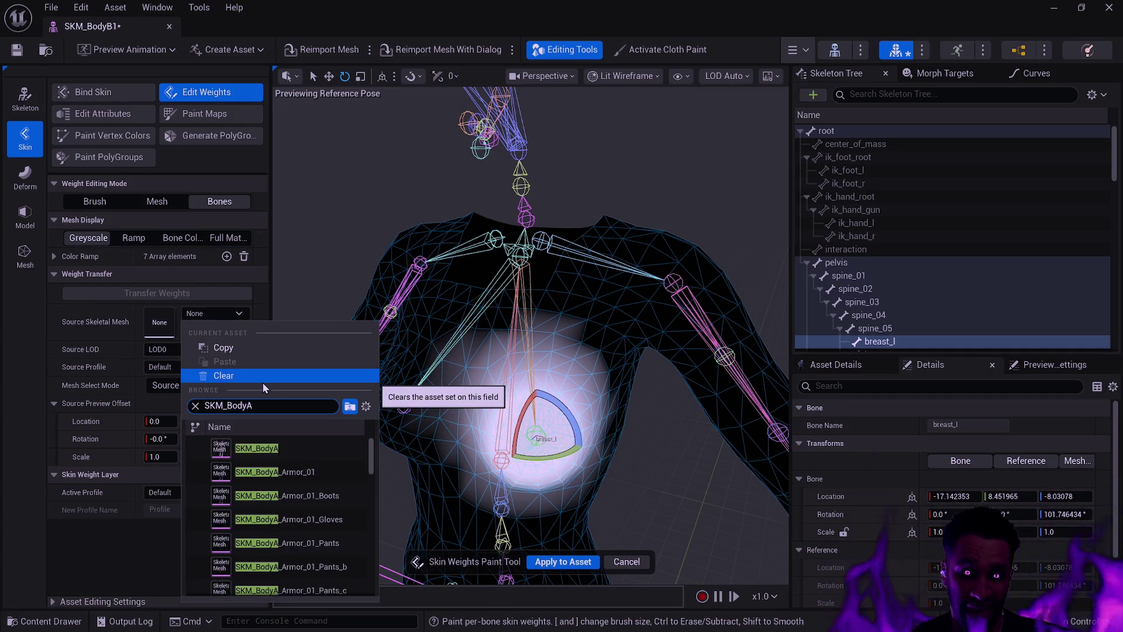
left_click(271, 448)
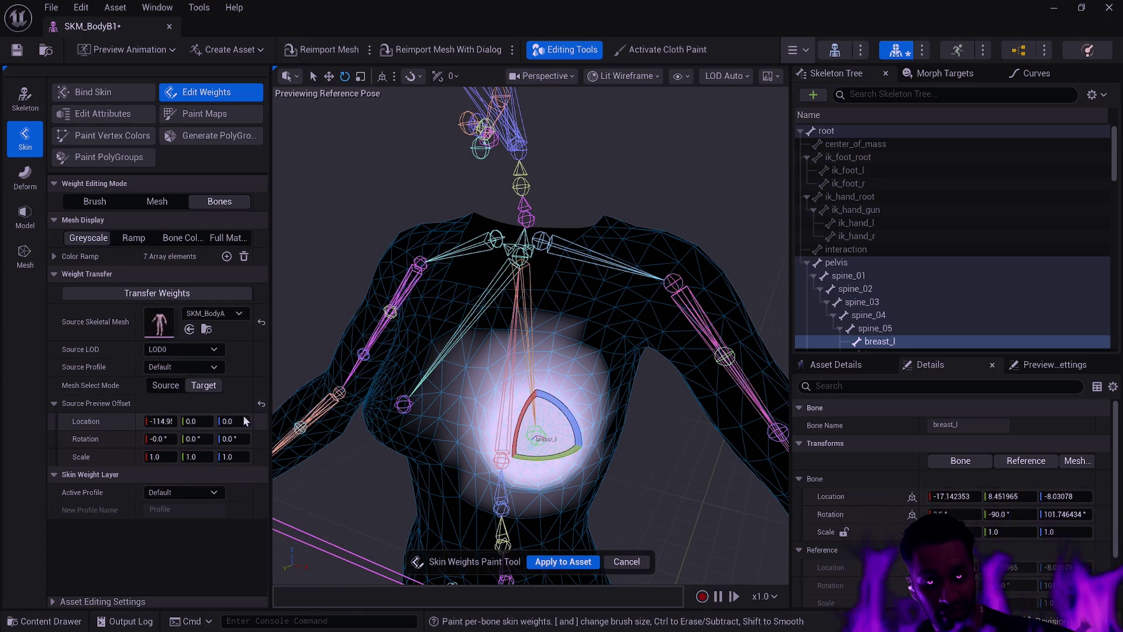
left_click(178, 387)
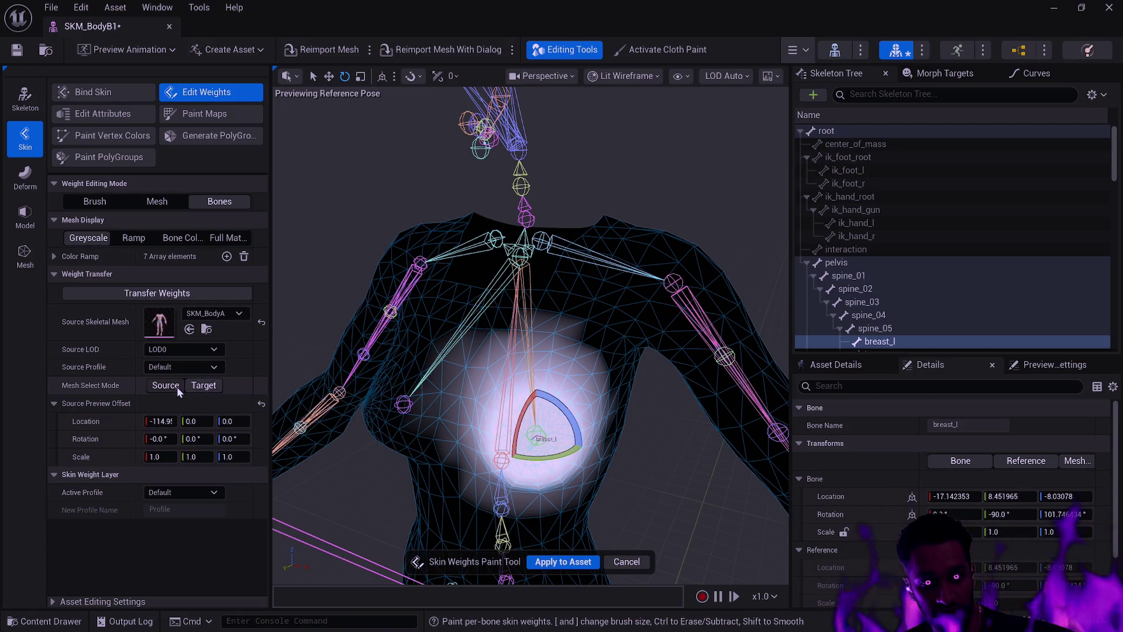
left_click(204, 386)
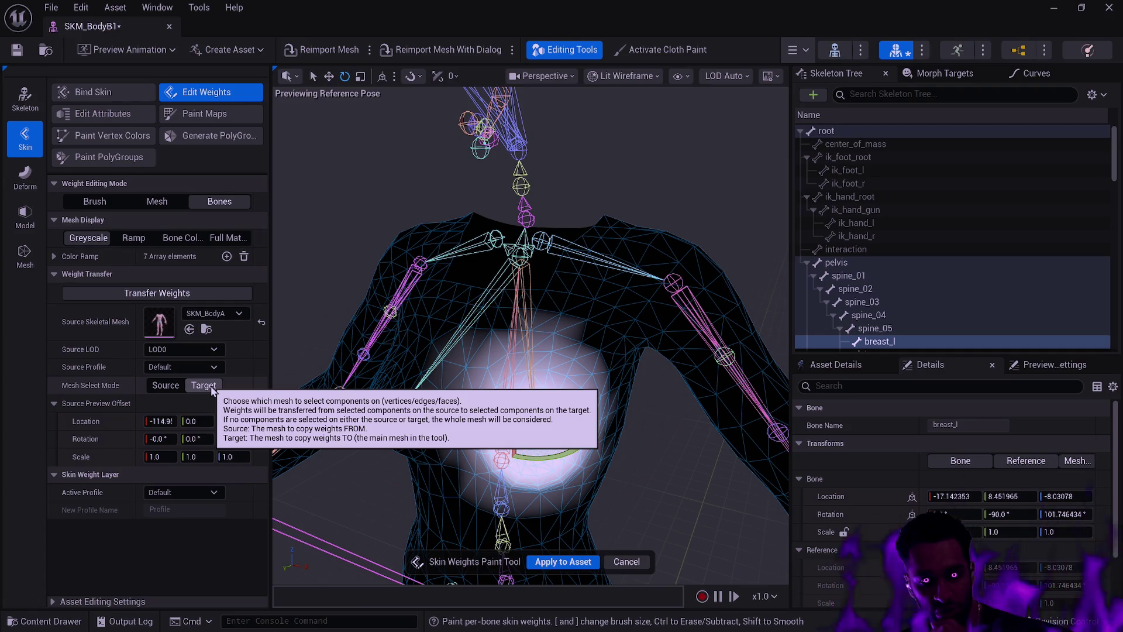
Transfer weights from SKM_BodyA, check upperarm_l and breast_l, then apply to the asset
left_click(169, 386)
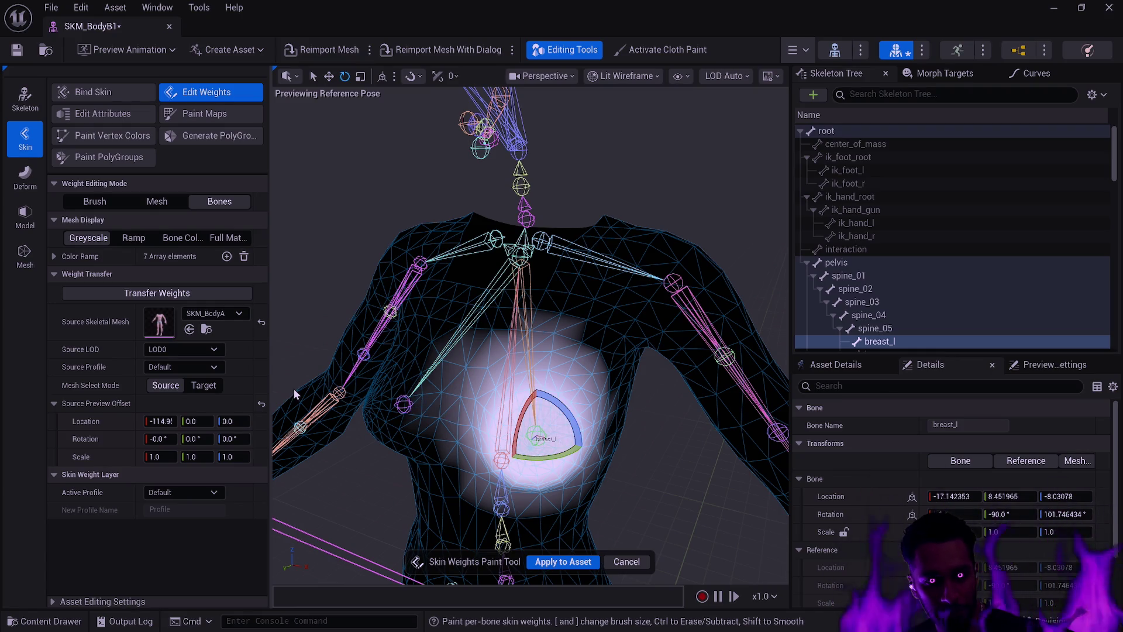
left_click(186, 294)
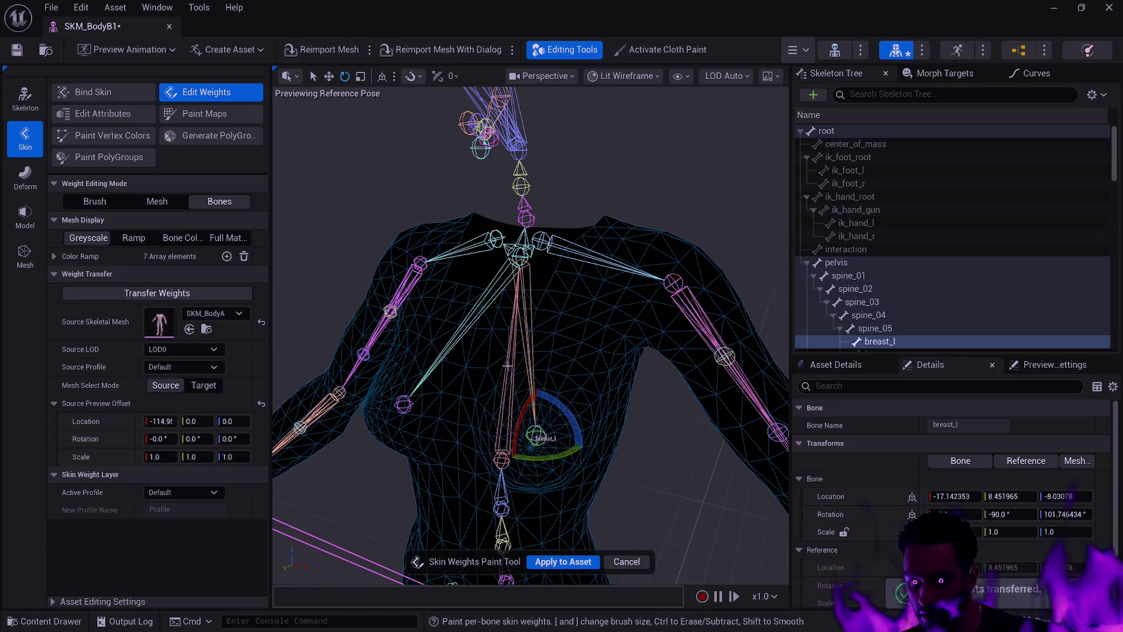
mouse_move(473, 383)
left_mouse_down()
mouse_move(462, 363)
mouse_move(465, 384)
left_mouse_up()
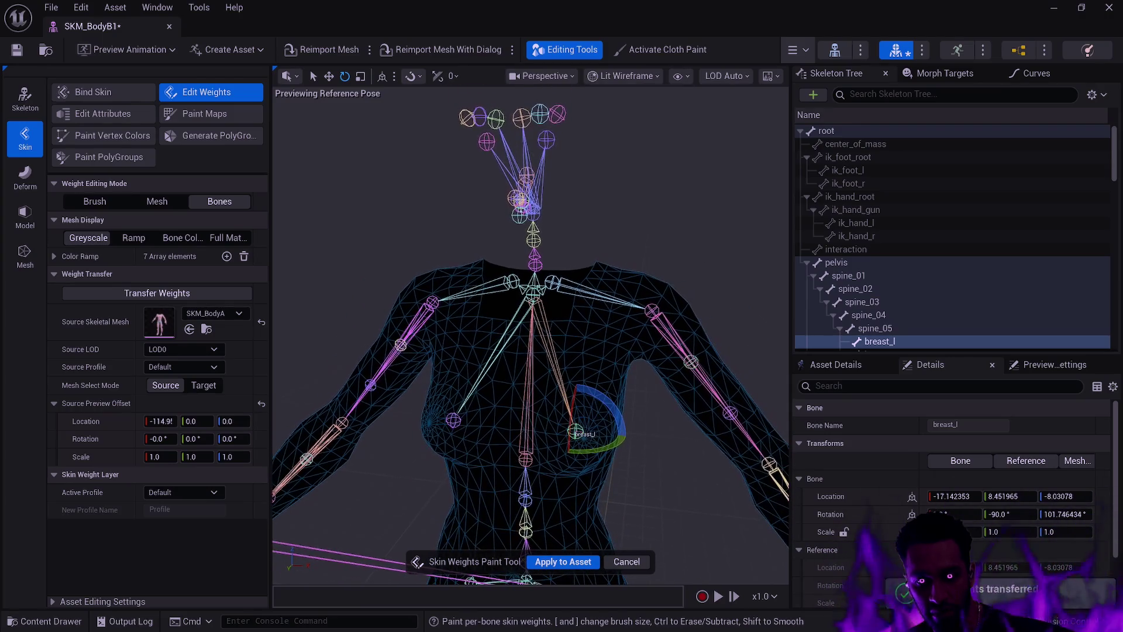
left_click(657, 311)
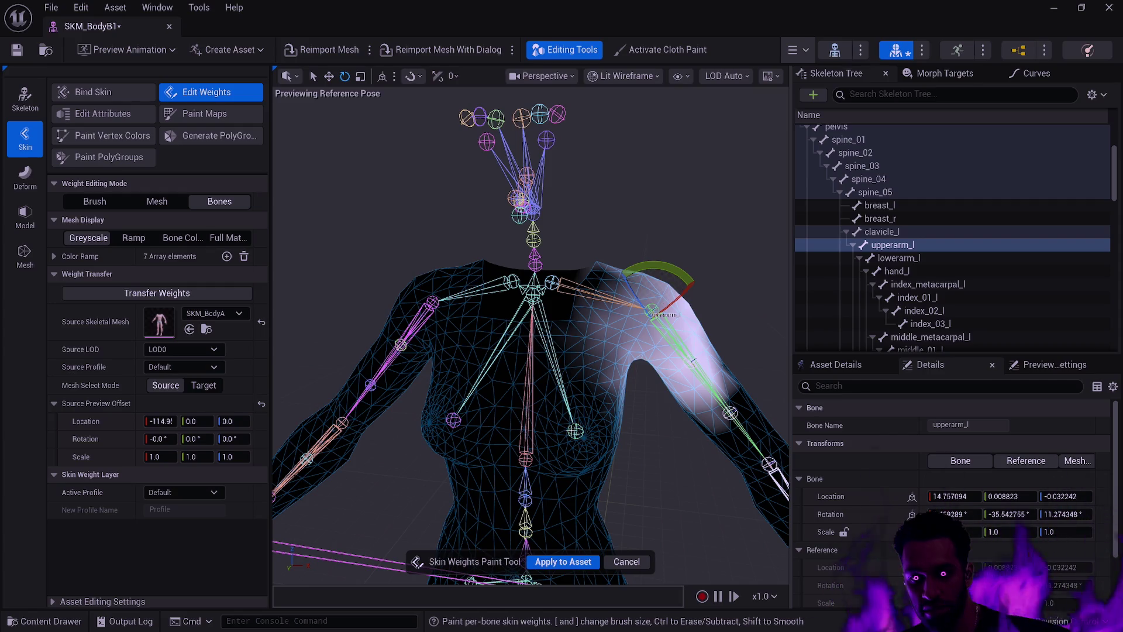
left_click(572, 429)
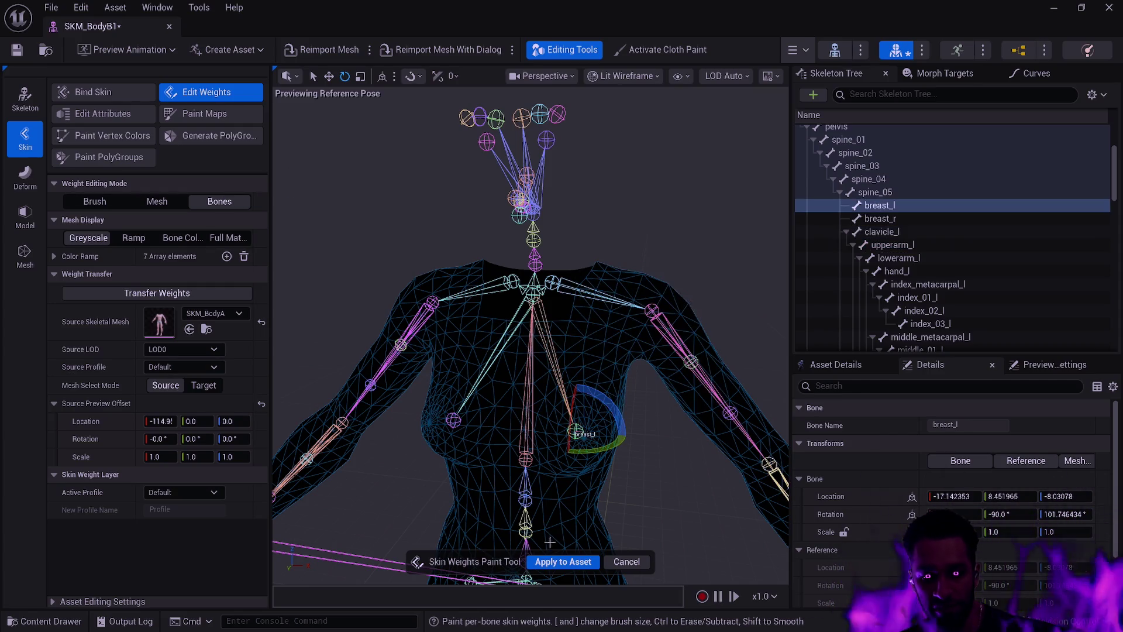
left_click(563, 562)
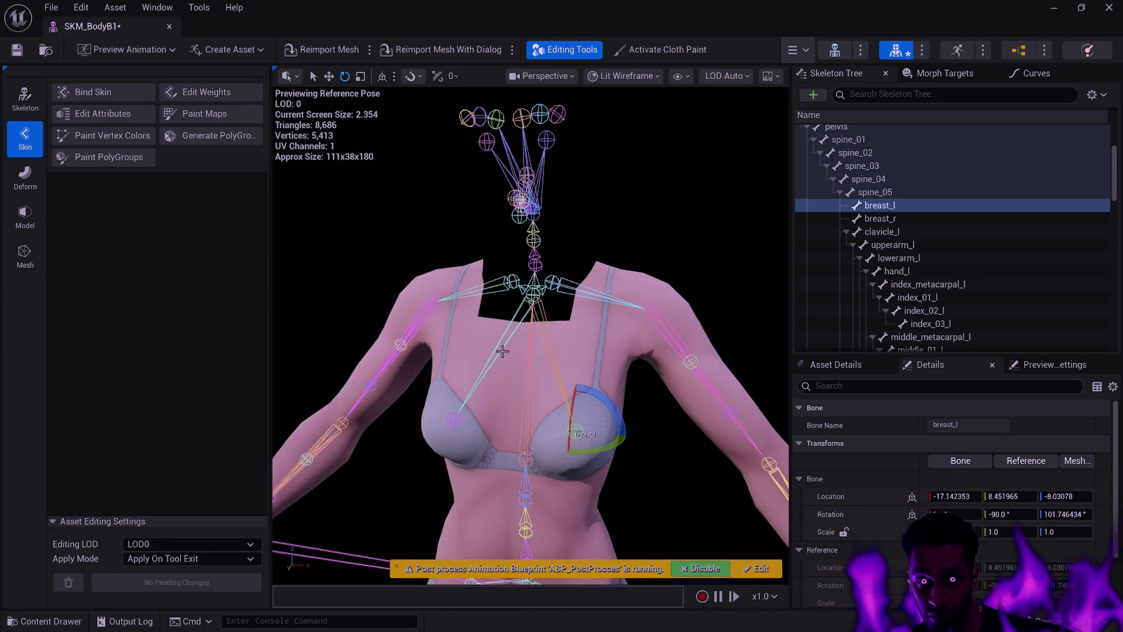
Remove the breast_r and breast_l bones using the skeleton editing tools
left_click(454, 430)
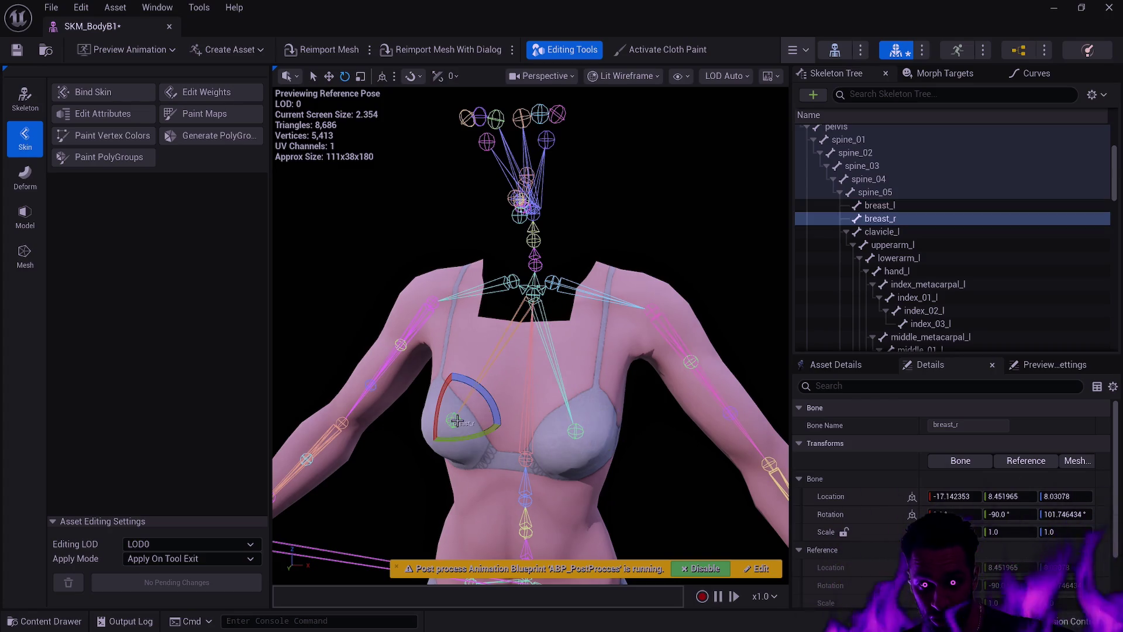
left_click(25, 98)
left_click(100, 92)
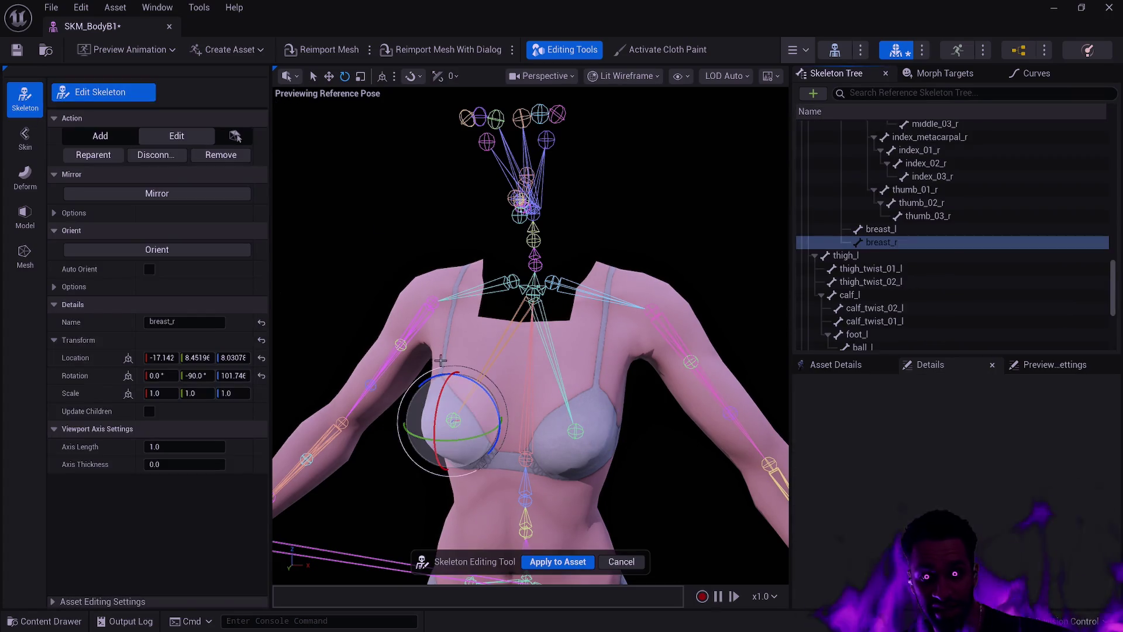
left_click(216, 156)
left_click(576, 431)
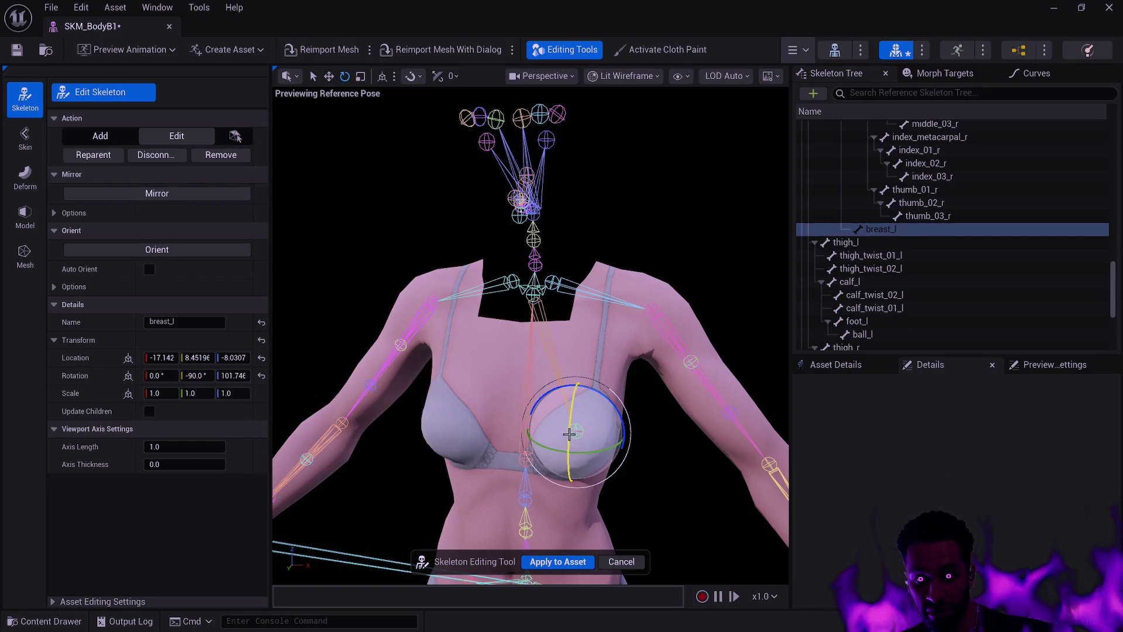
left_click(231, 156)
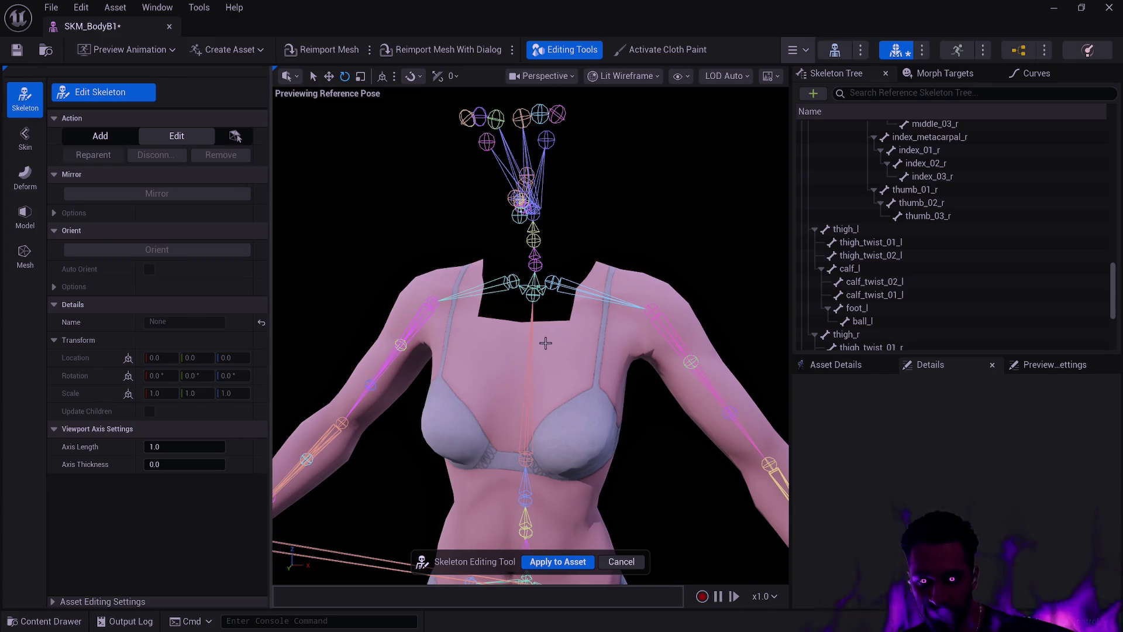
scroll(545, 344, "down", 5)
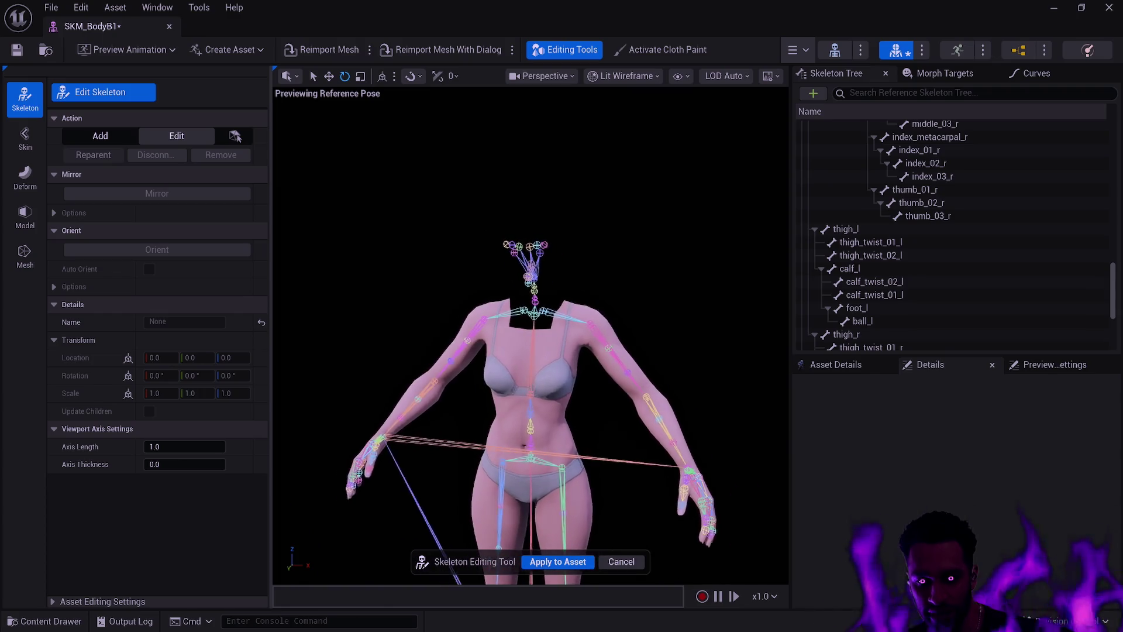
left_click_drag(579, 368, 606, 369)
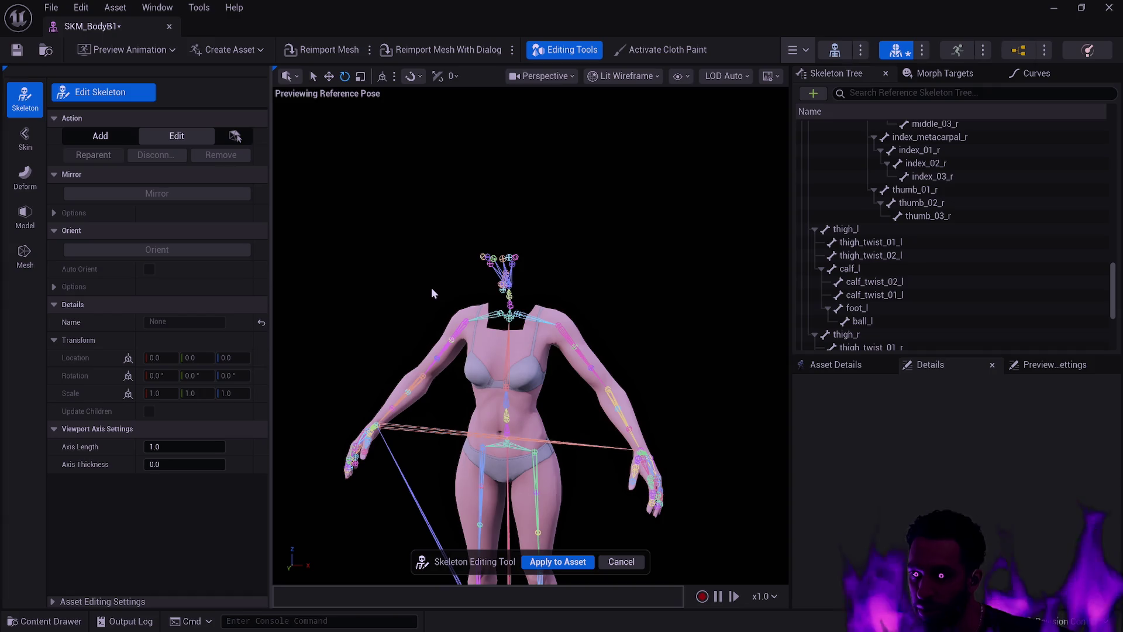
Apply the skeleton edits to the asset, select spine_04, and start skin weight editing
left_click(532, 560)
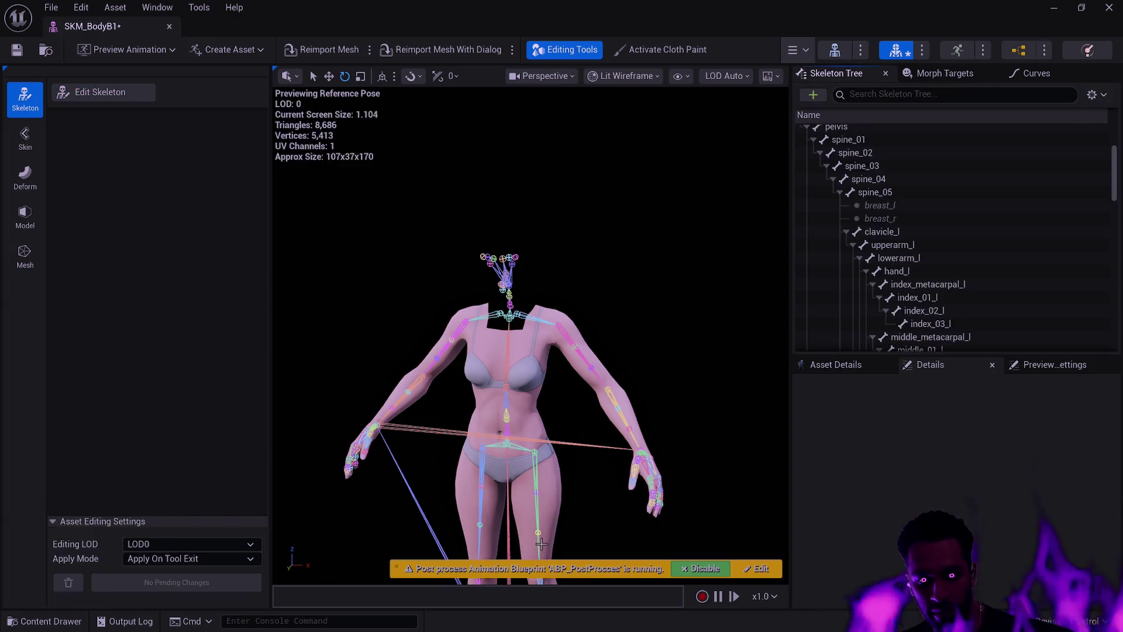
left_click(510, 367)
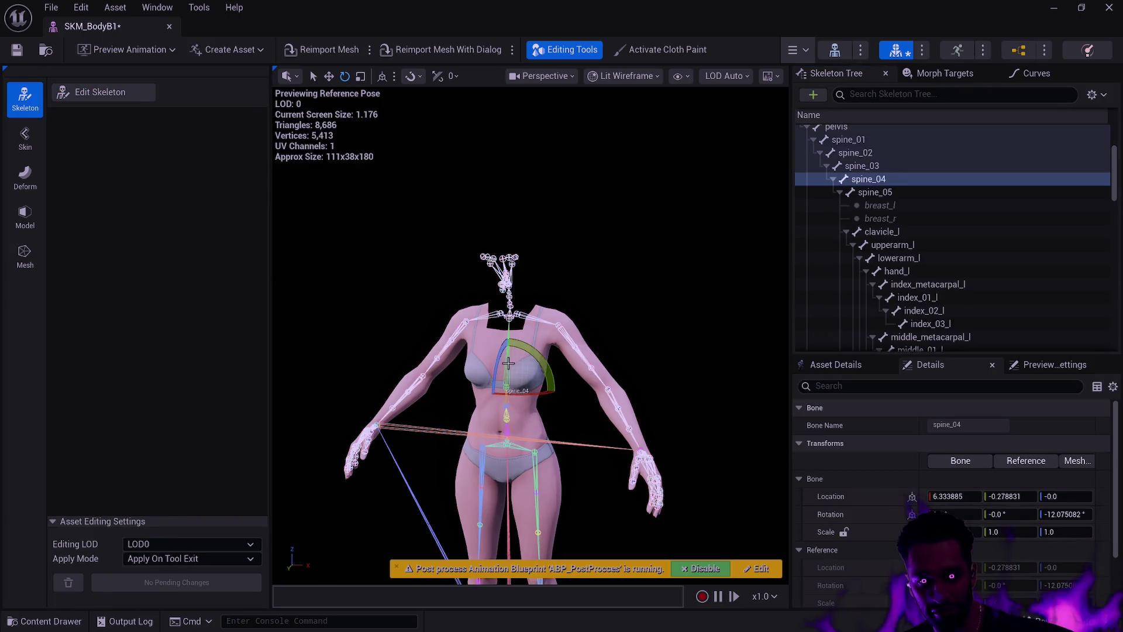
left_click(35, 135)
left_click(209, 93)
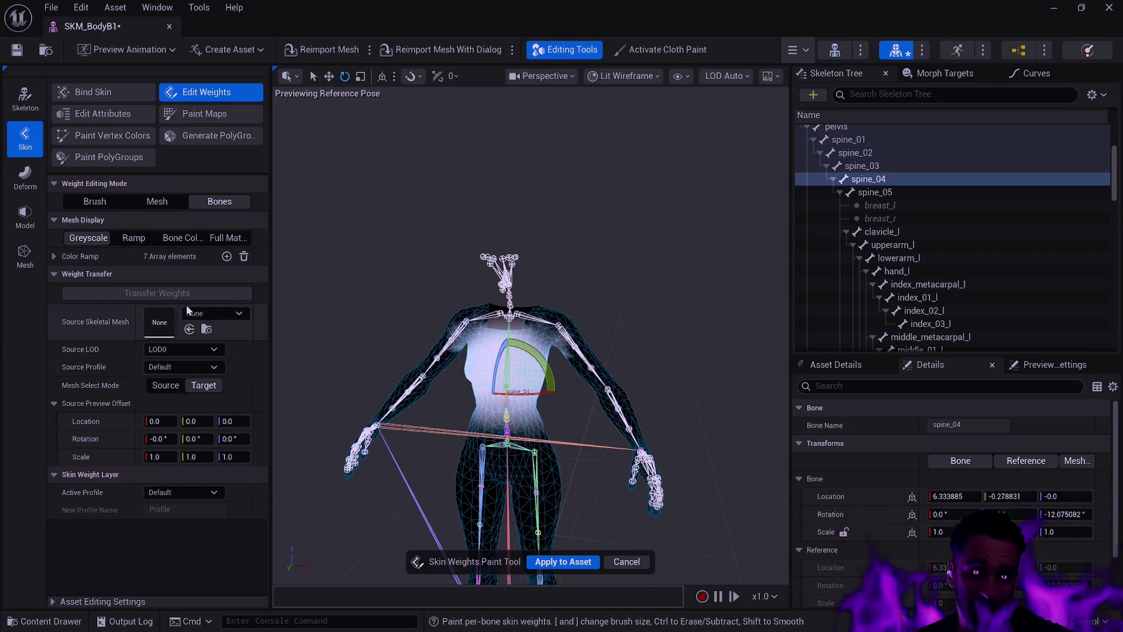
Glance at the Source Skeletal Mesh list, then close the SKM_BodyB1 mesh editor
left_click(208, 313)
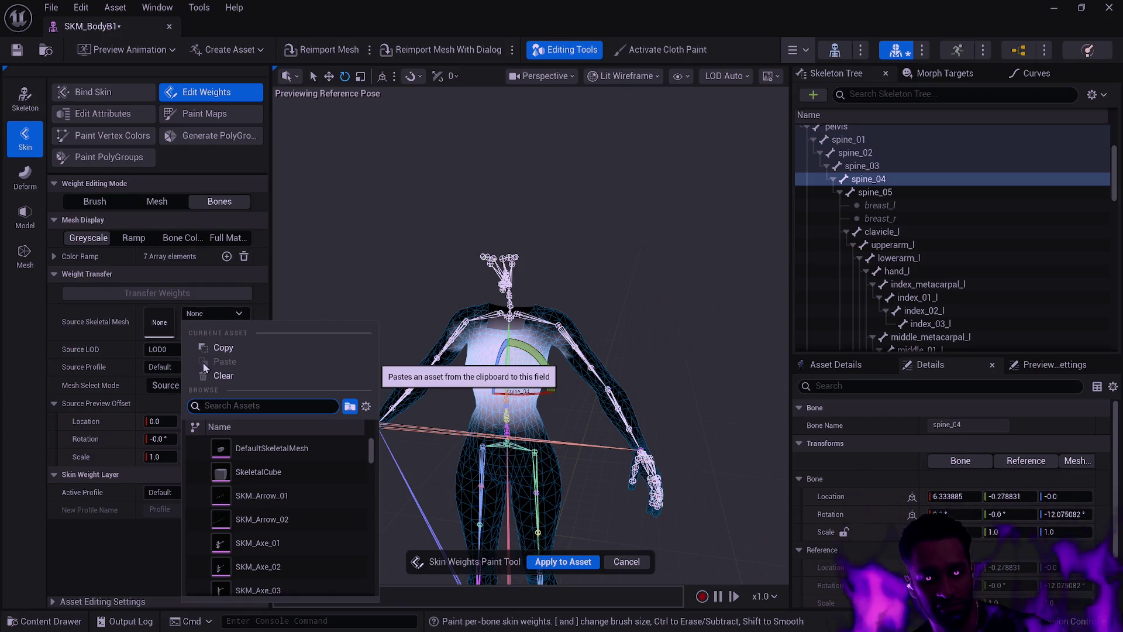
left_click(240, 314)
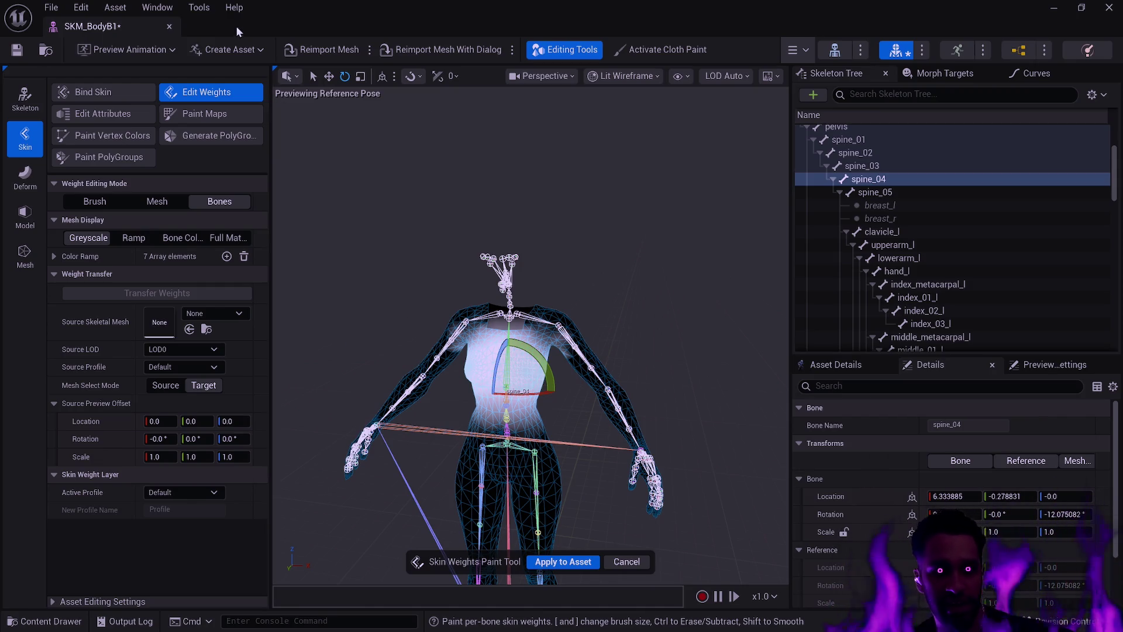
left_click(169, 26)
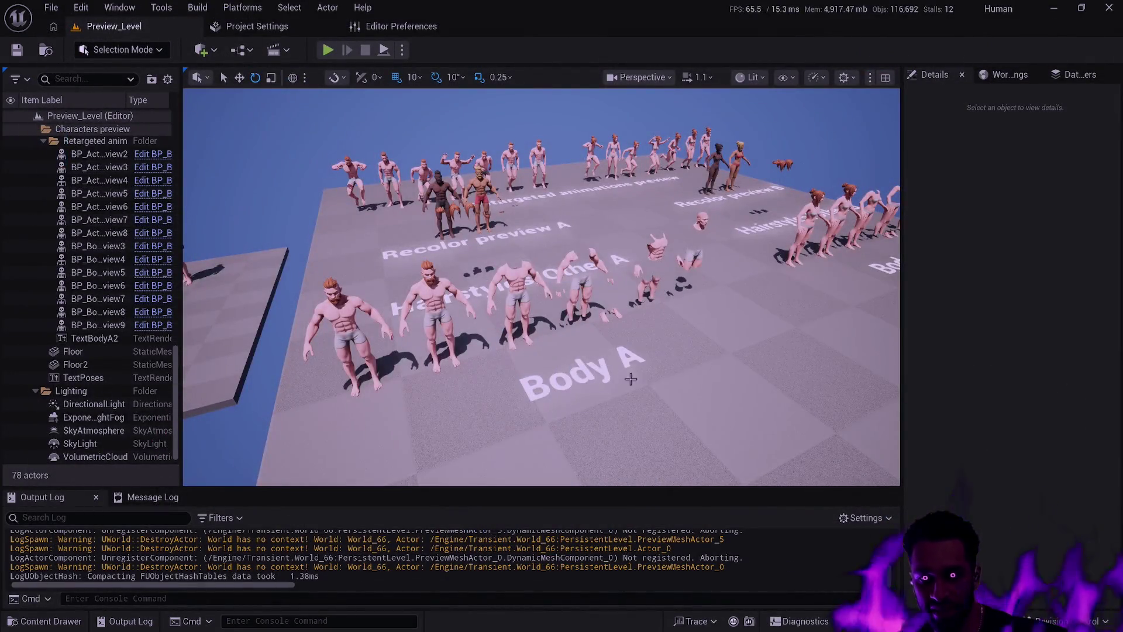
Switch the level view to immersive fullscreen and fly the camera toward the characters
key("F11")
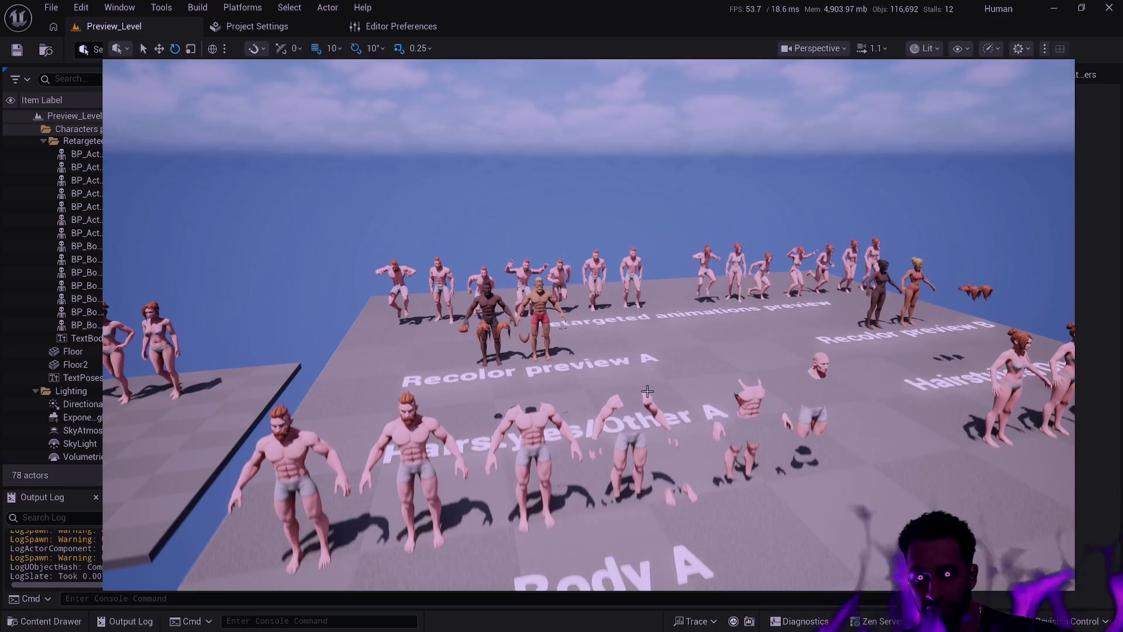
left_click(679, 388)
key("Left")
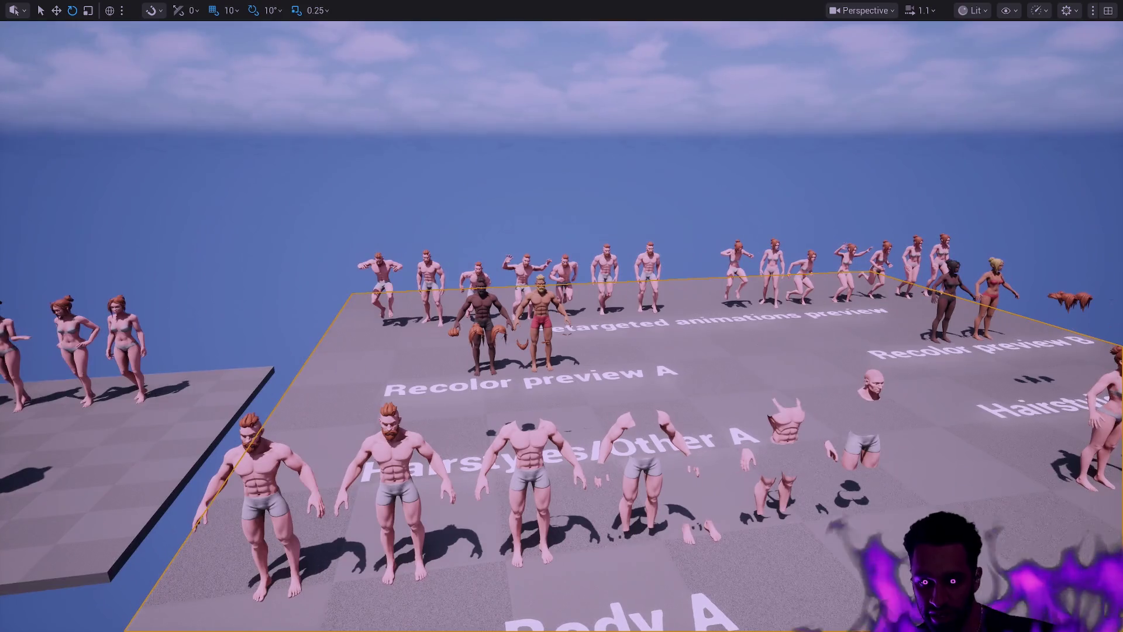
key("Escape")
key("Left")
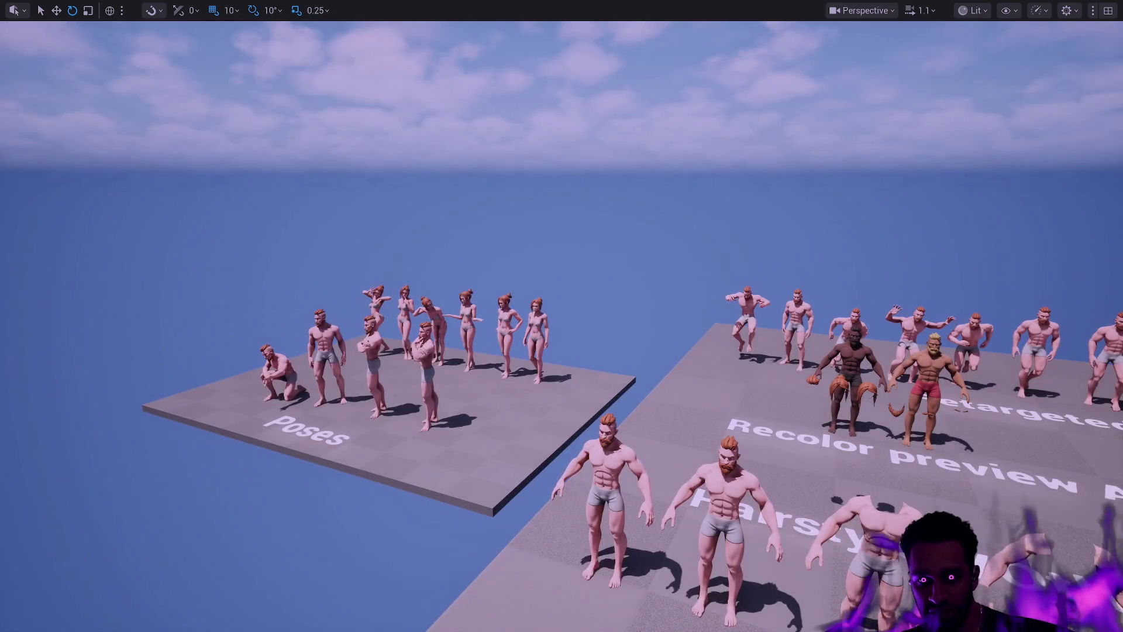
key("Up")
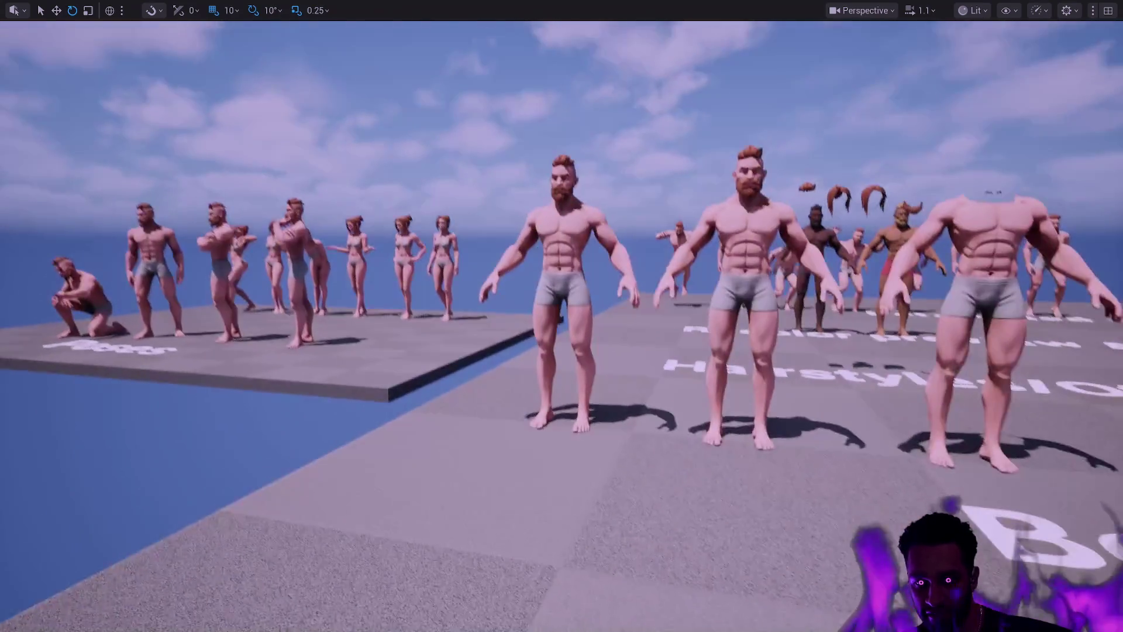
key("Up")
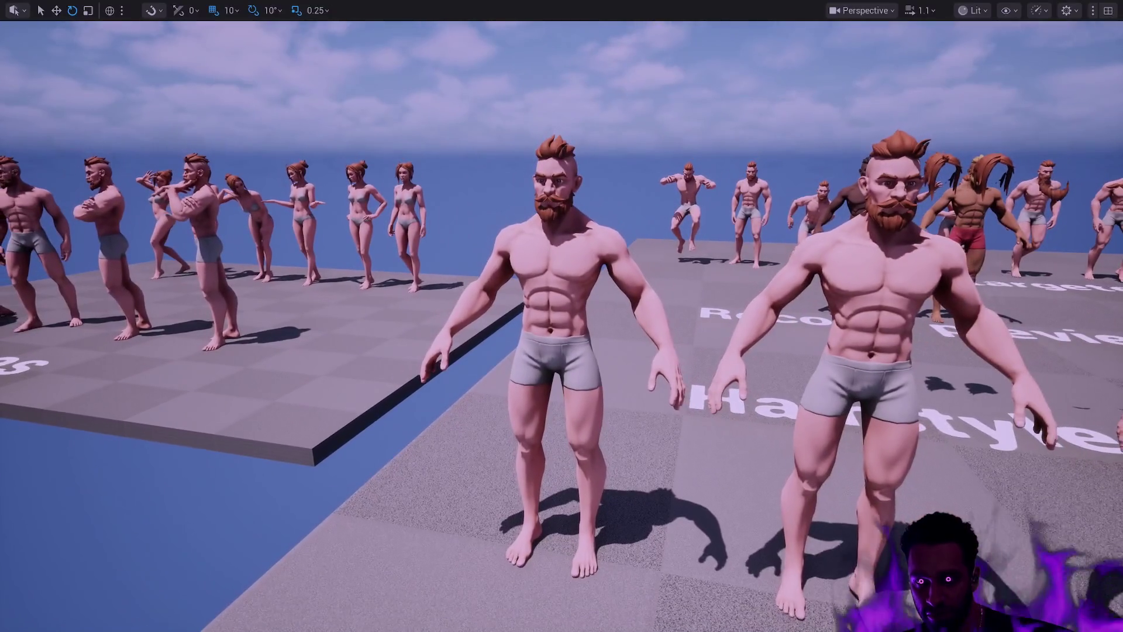
Select the front bearded character, frame it with F, and pull back to see neighbours
left_click(591, 311)
left_click(562, 281)
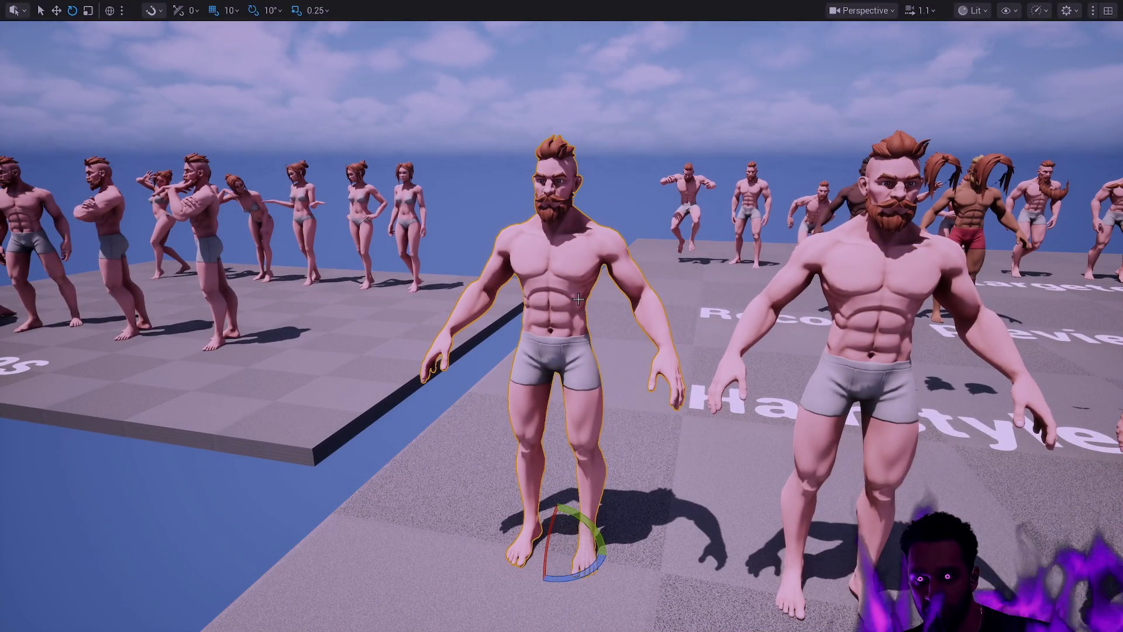
left_click_drag(561, 280, 655, 280)
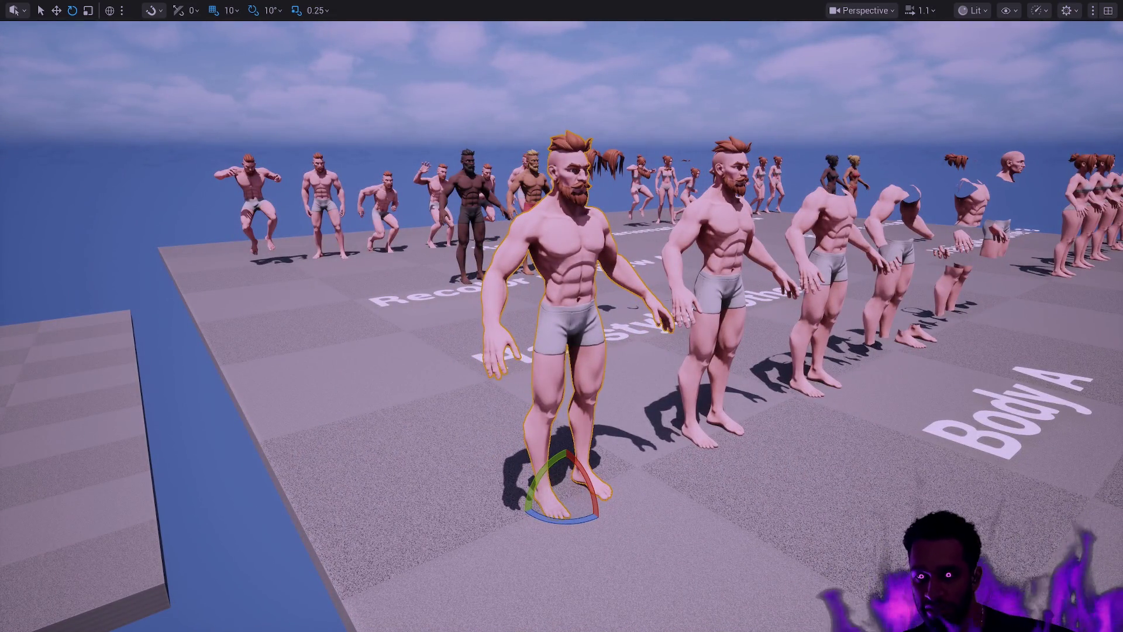
left_click_drag(656, 279, 577, 298)
key("f")
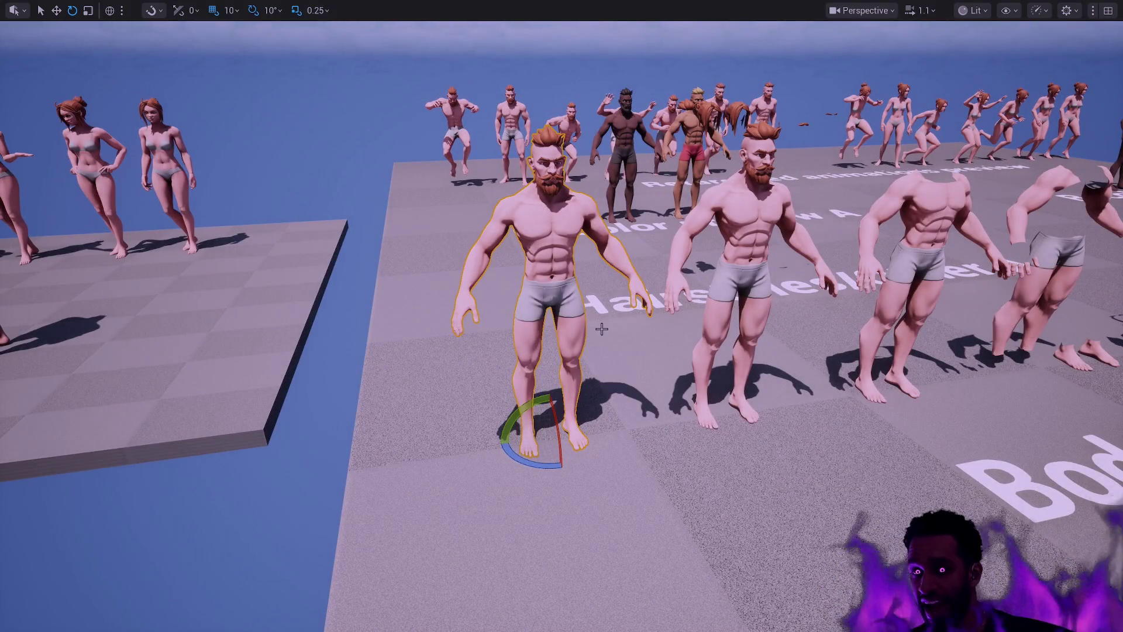
mouse_move(609, 325)
left_mouse_down()
mouse_move(609, 292)
mouse_move(720, 339)
mouse_move(825, 339)
mouse_move(692, 357)
left_mouse_up()
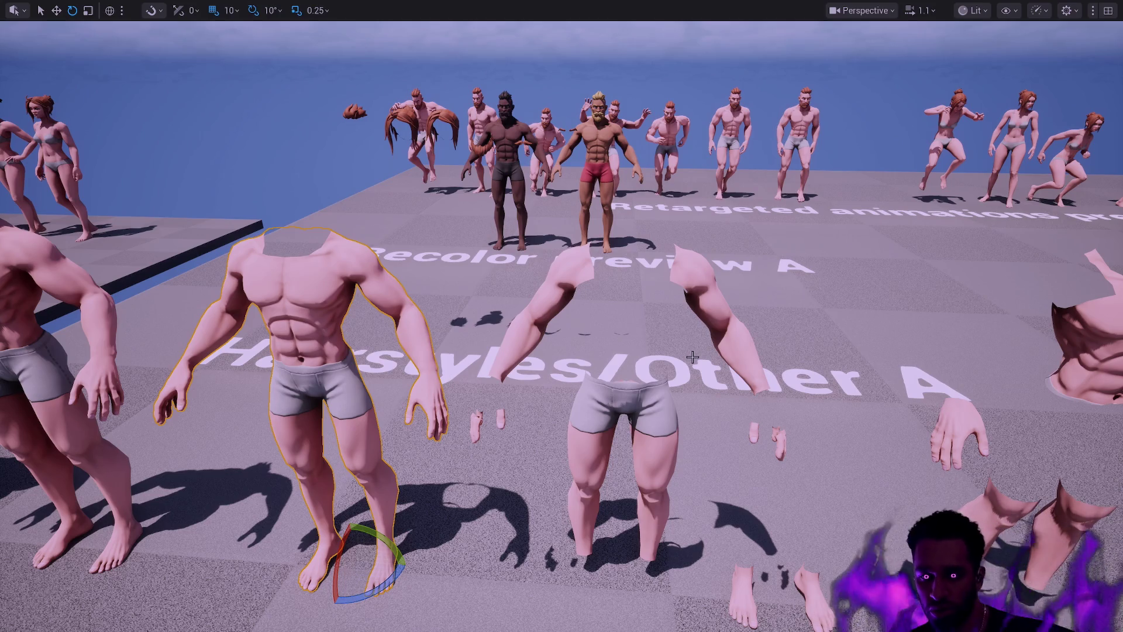
left_click_drag(685, 350, 685, 424)
Select the detached legs piece and both hand pieces in the level
scroll(588, 368, "up", 3)
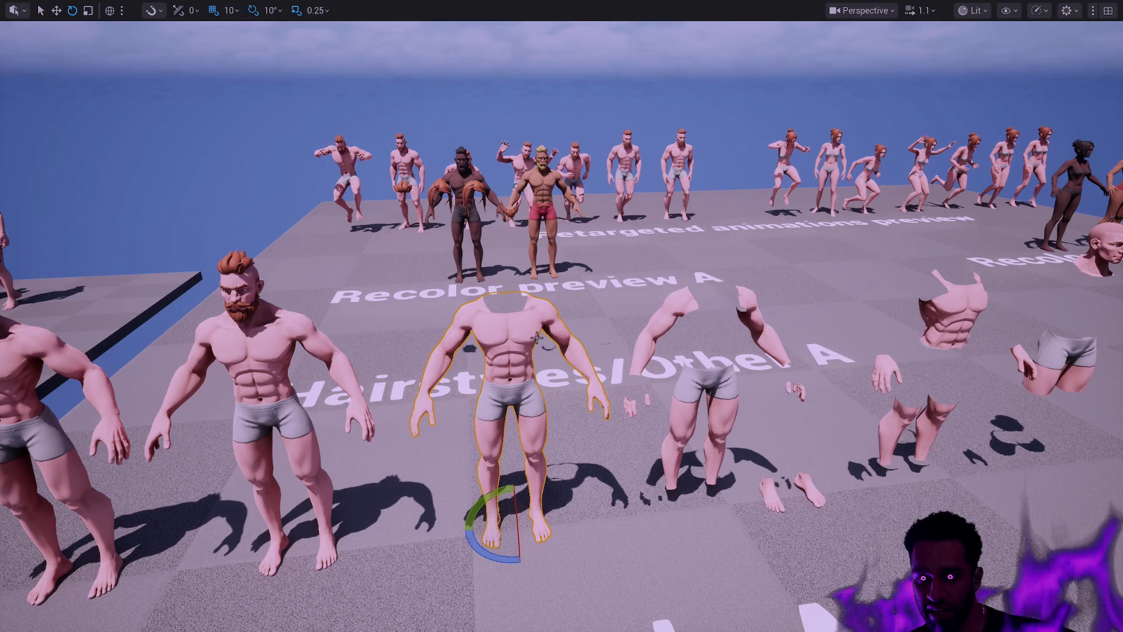
left_click_drag(779, 362, 965, 370)
left_click(548, 394)
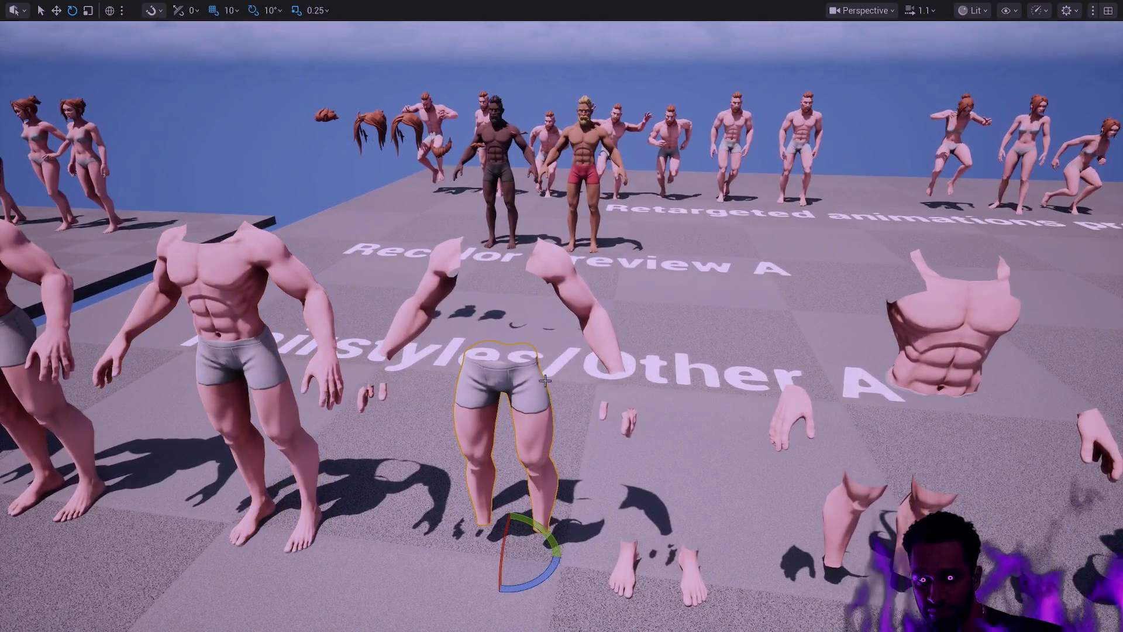
left_click(433, 284)
left_click(527, 392)
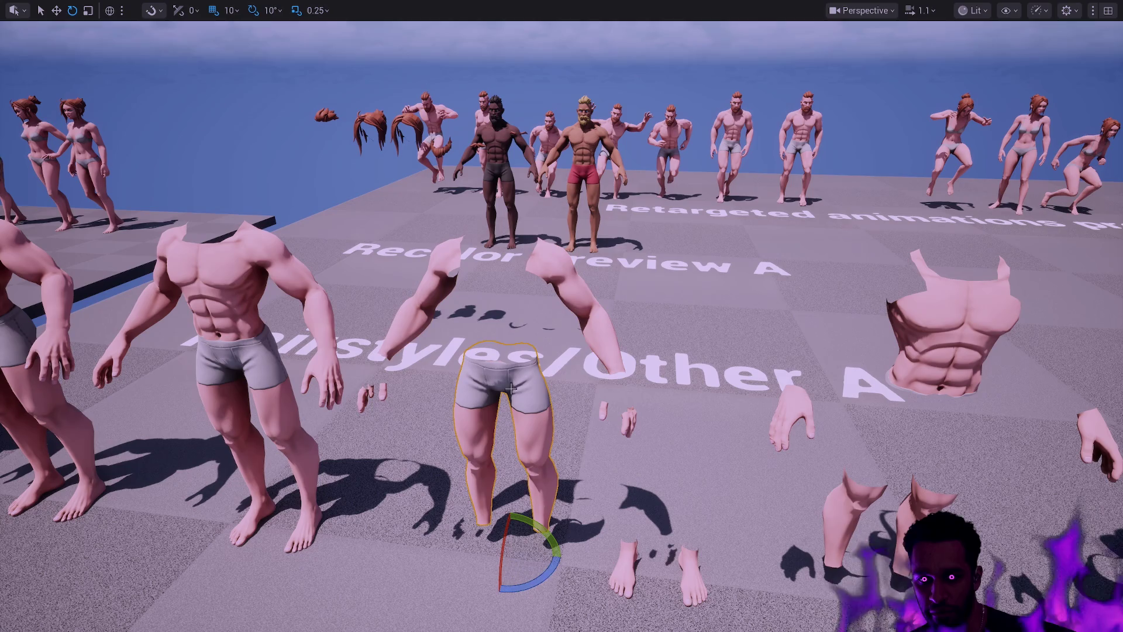
left_click(383, 393)
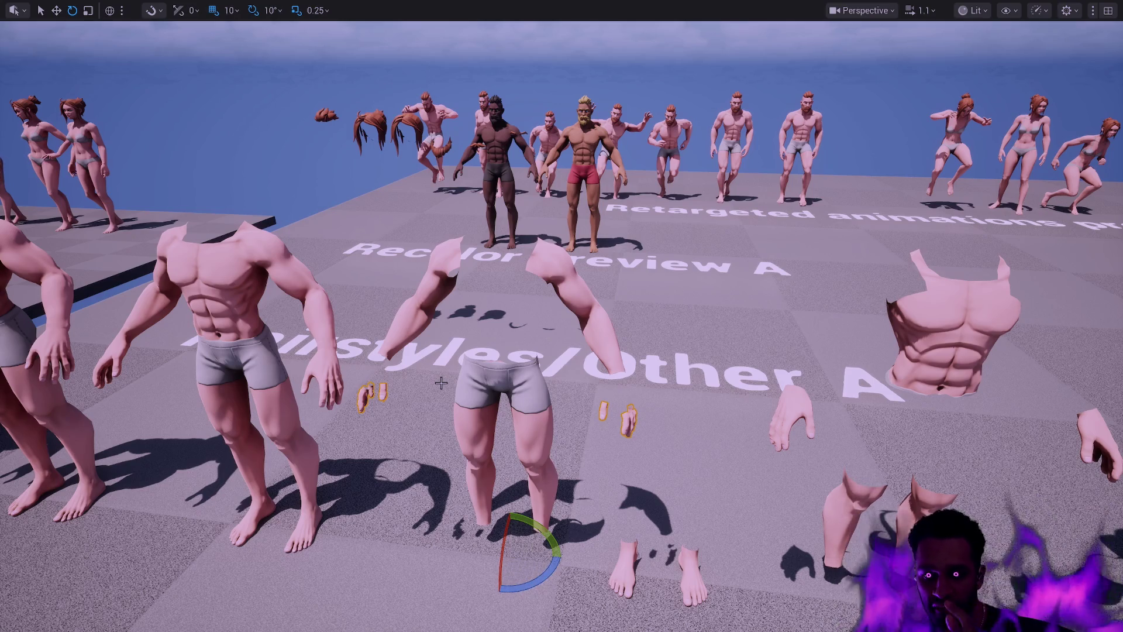
Swing the camera around the torso piece and open the Content Drawer at BodyB/Body
mouse_move(782, 430)
left_mouse_down()
mouse_move(747, 380)
mouse_move(697, 374)
mouse_move(705, 364)
left_mouse_up()
left_click(693, 377)
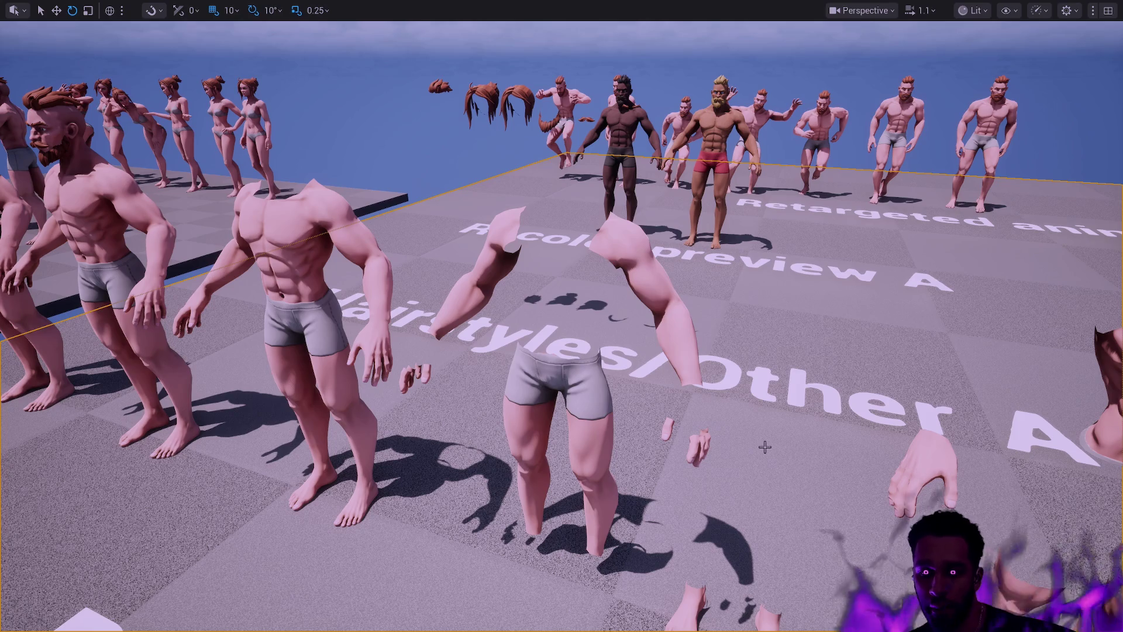
mouse_move(758, 377)
left_mouse_down()
mouse_move(784, 444)
mouse_move(679, 363)
left_mouse_up()
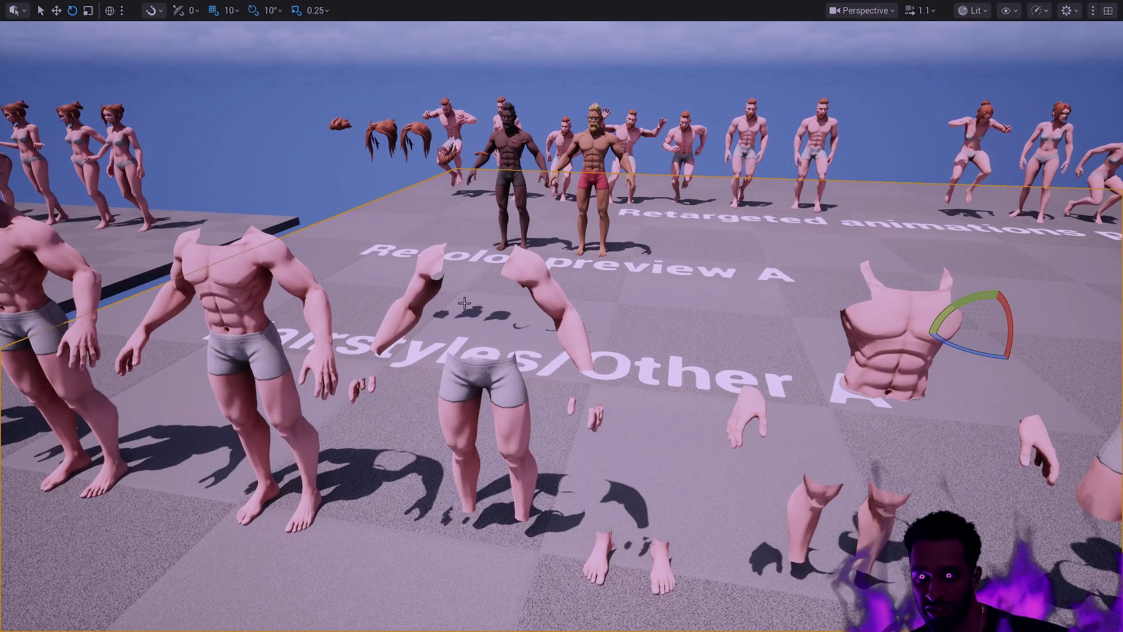
left_click_drag(468, 304, 561, 307)
key("ctrl+space")
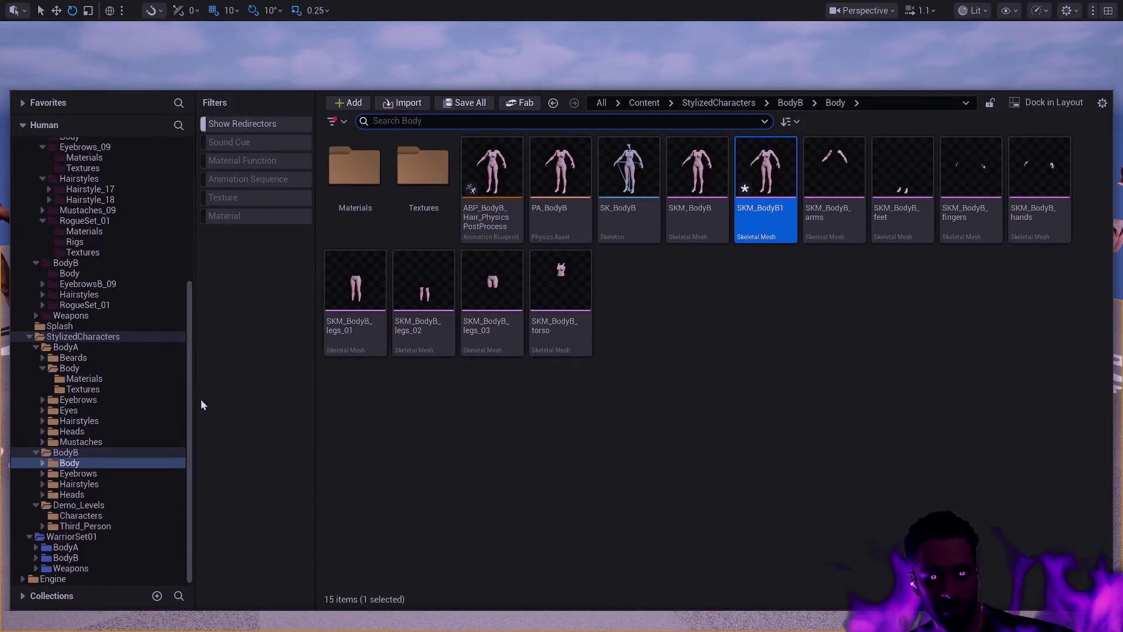
left_click_drag(190, 355, 190, 162)
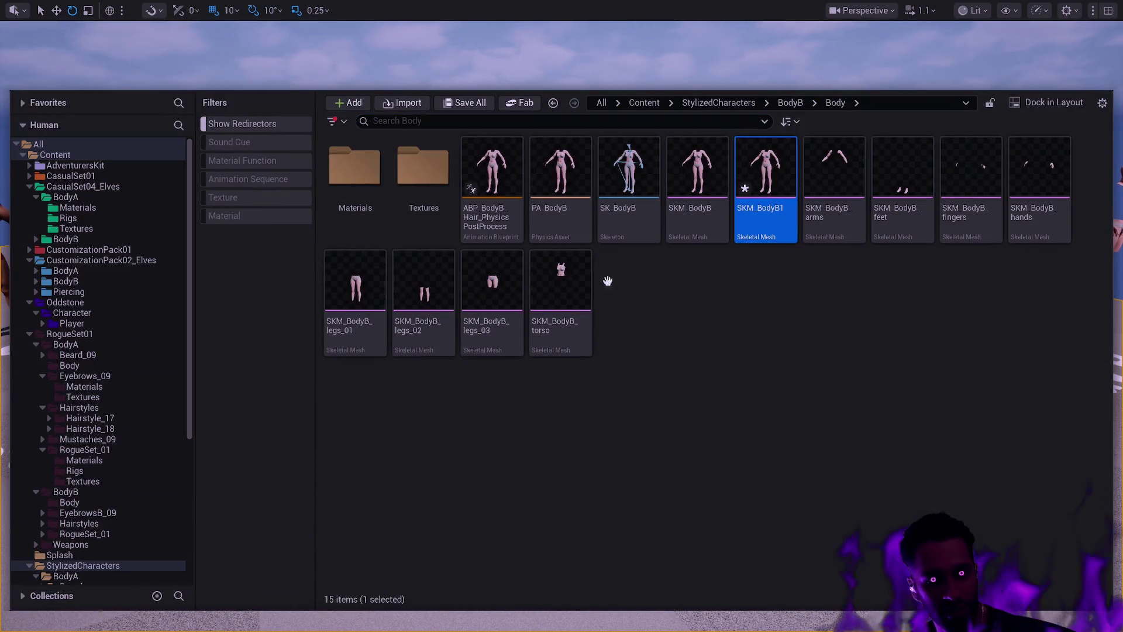
key("Delete")
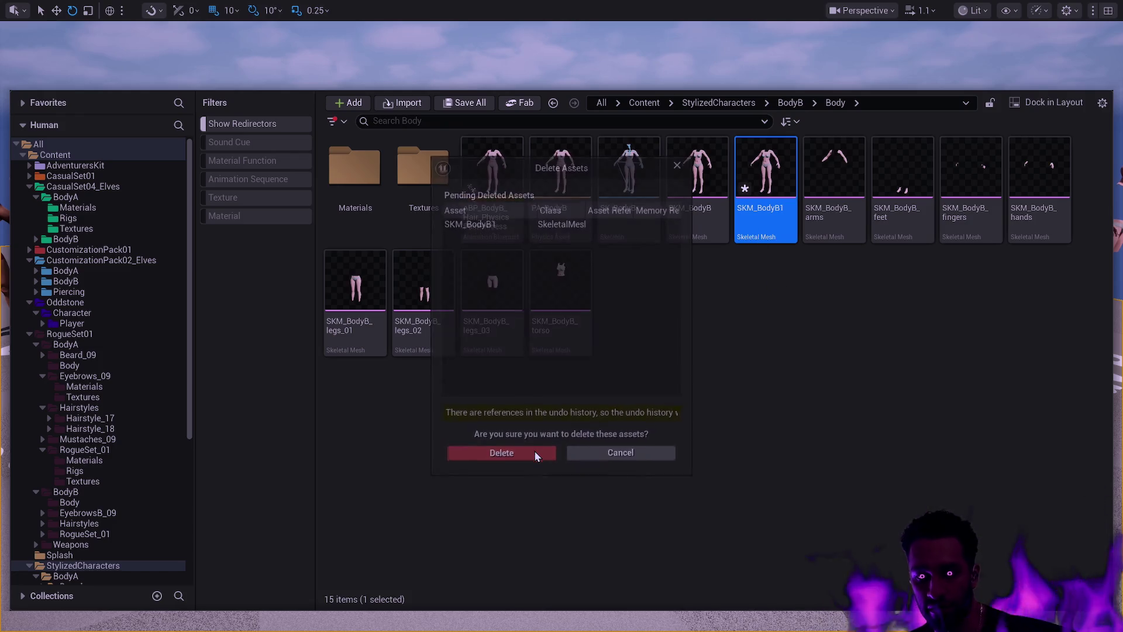
left_click(535, 450)
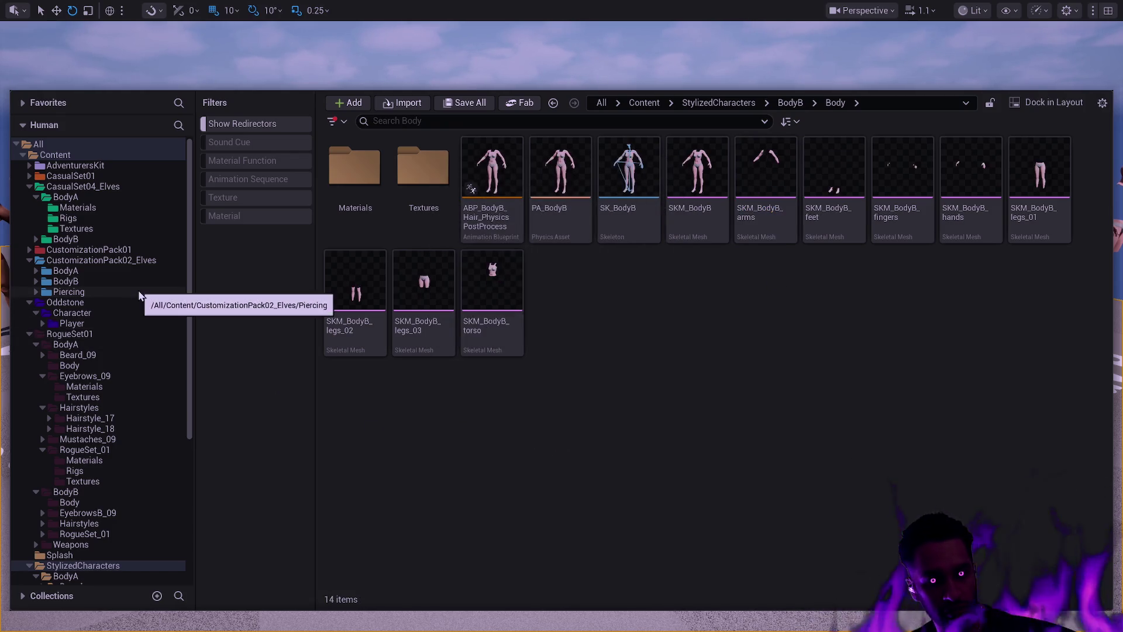
left_click(129, 333)
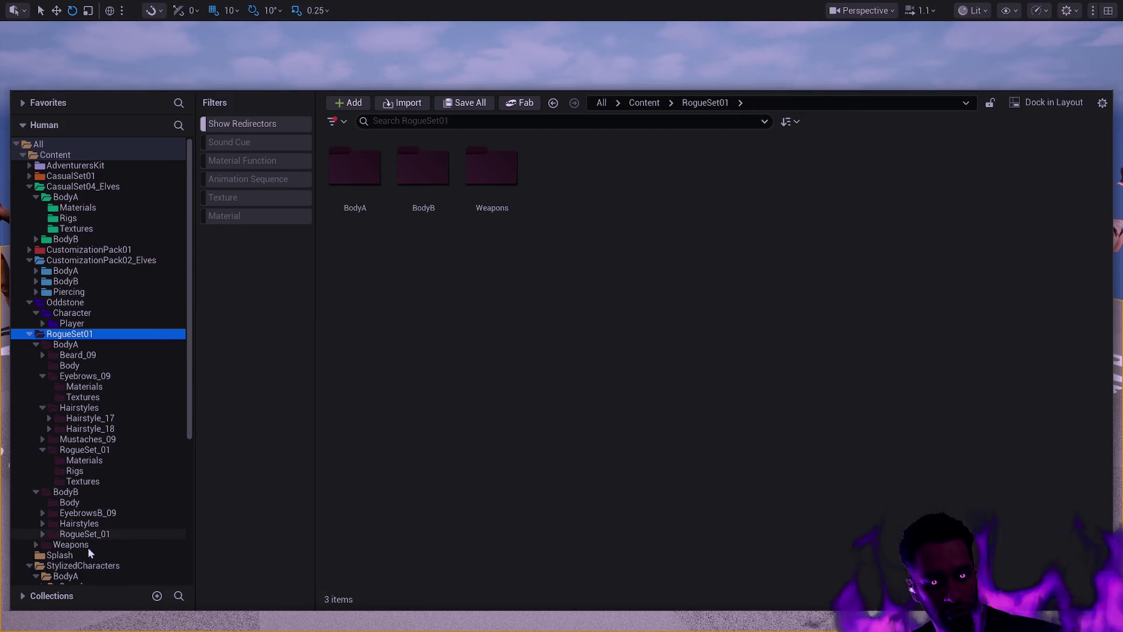
left_click(35, 344)
left_click(36, 355)
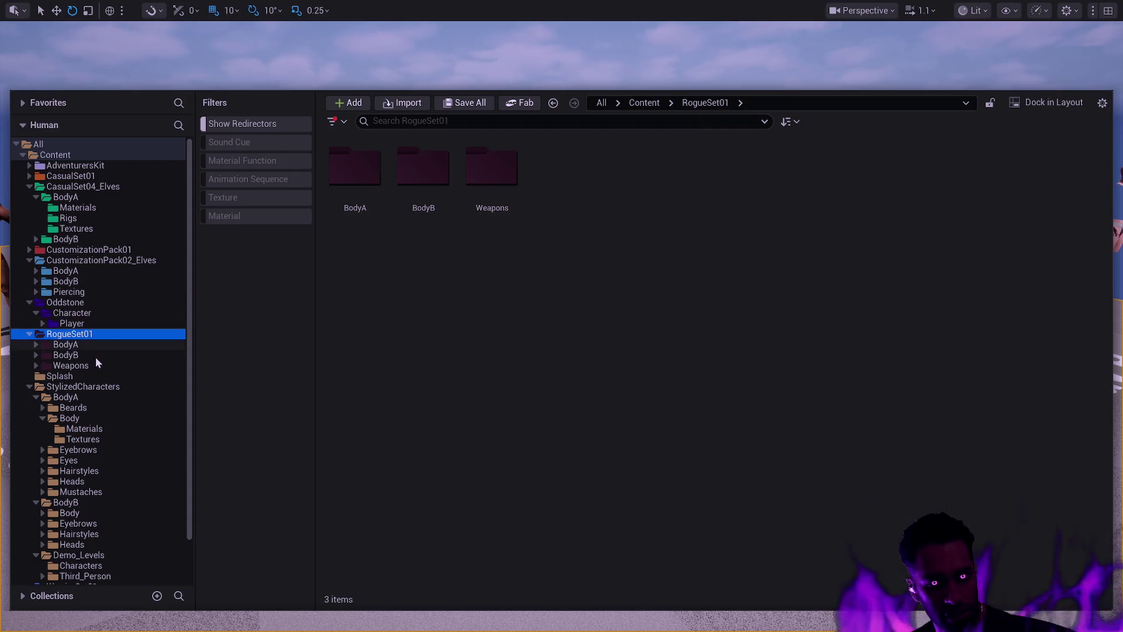
left_click(36, 344)
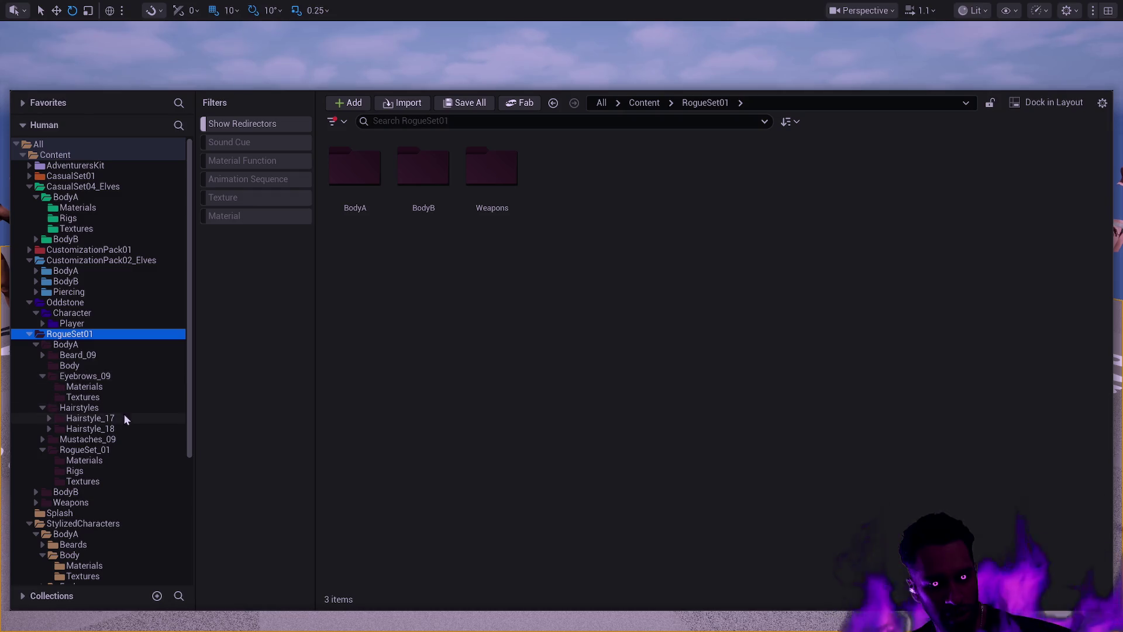
left_click(124, 450)
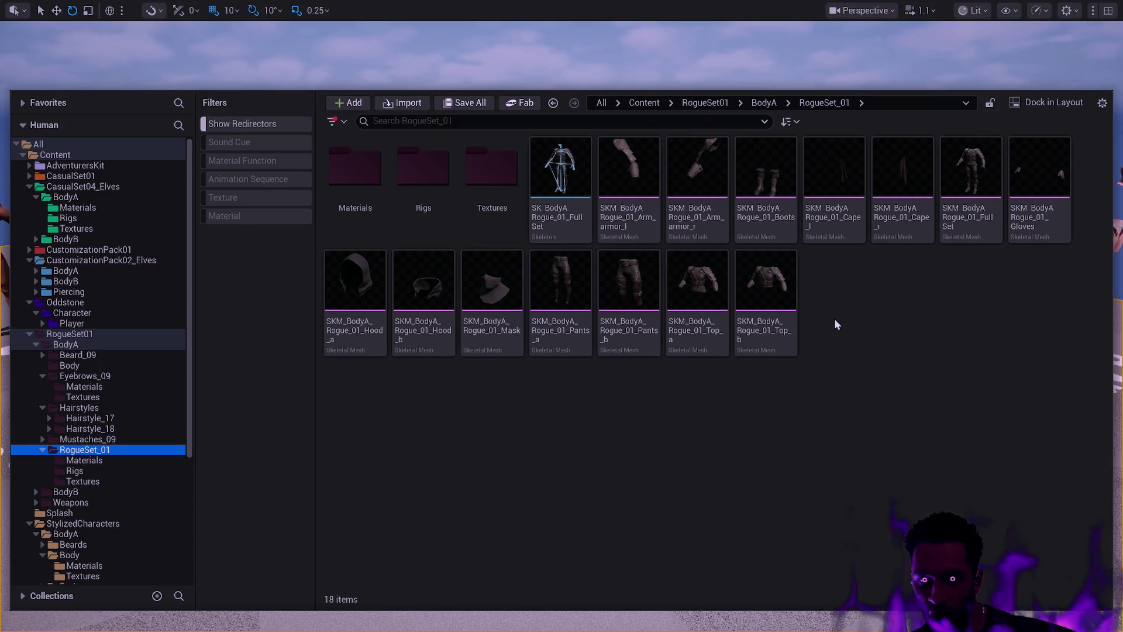
mouse_move(694, 212)
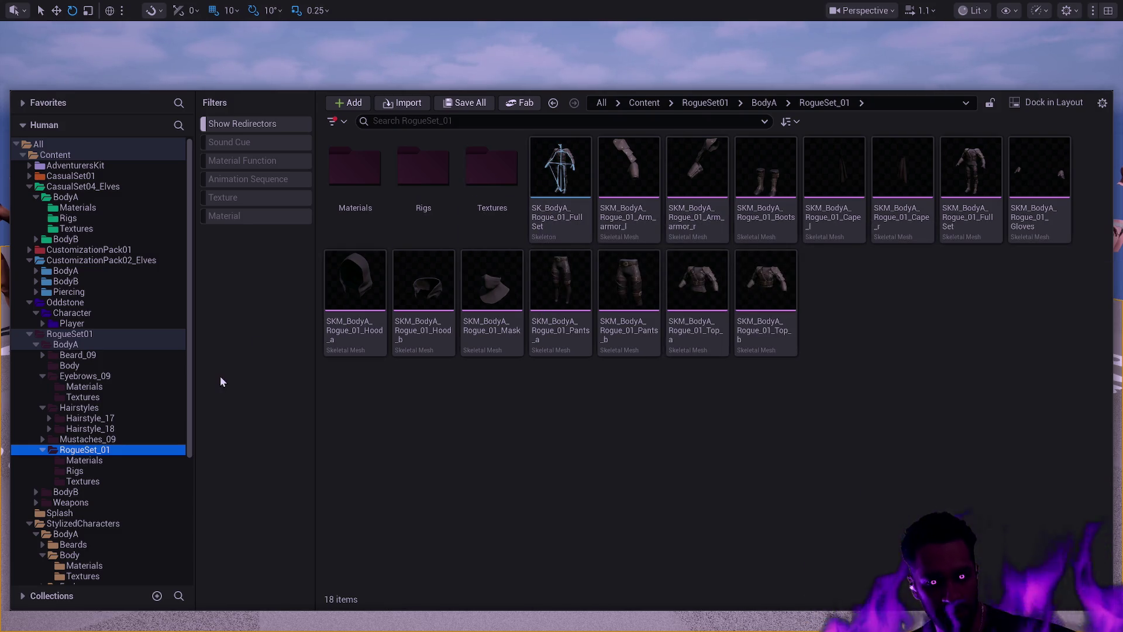
scroll(156, 366, "down", 5)
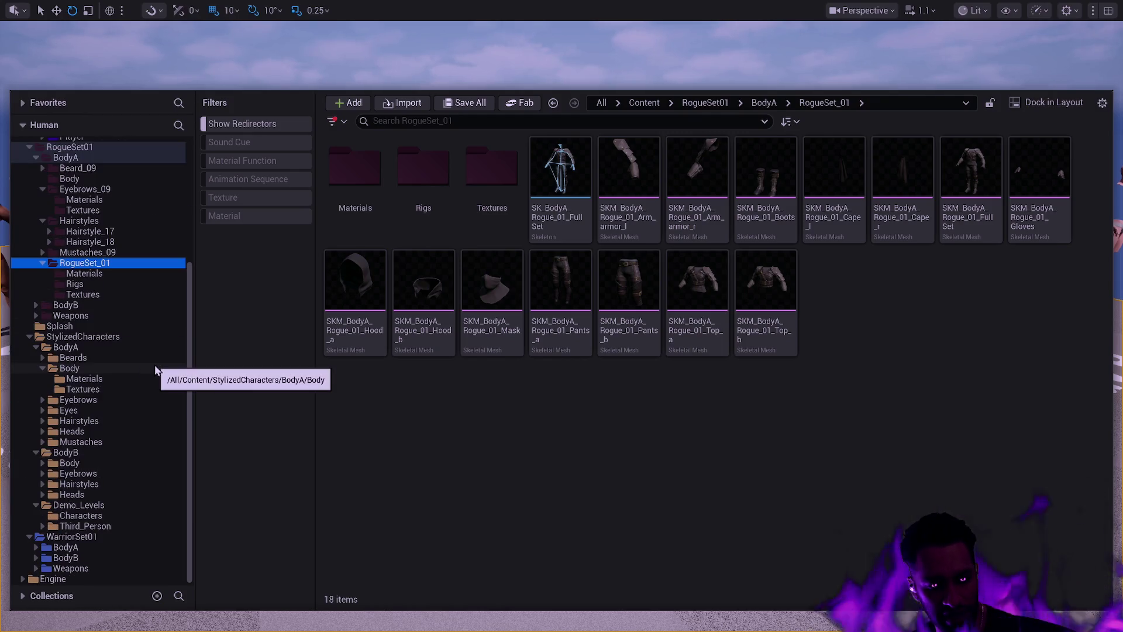
scroll(165, 372, "up", 5)
scroll(160, 368, "down", 5)
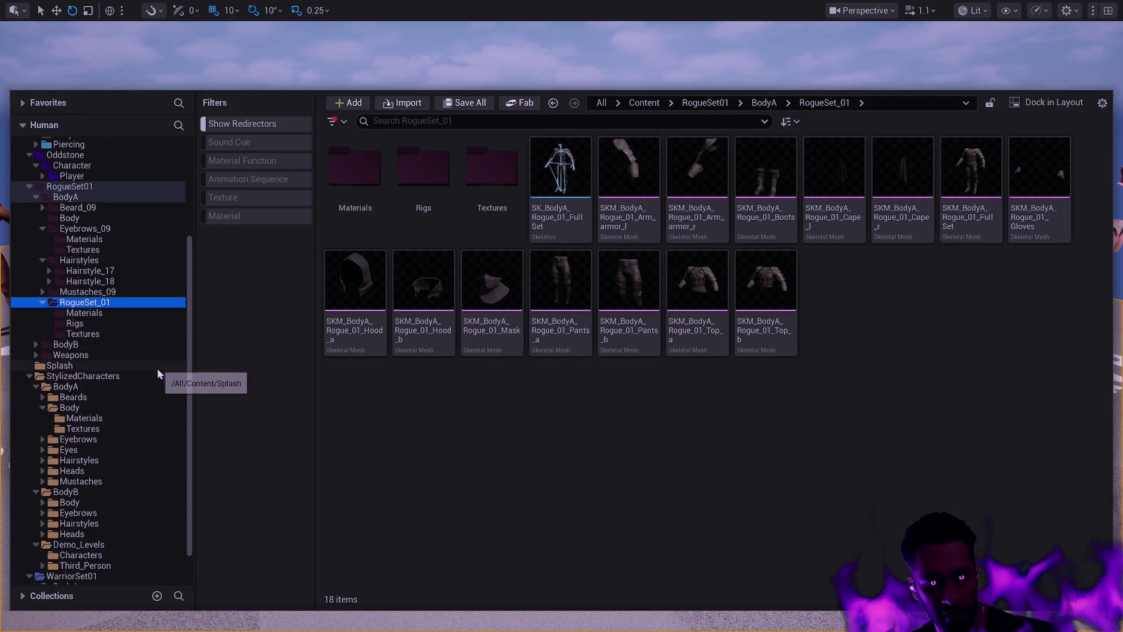
scroll(143, 388, "up", 5)
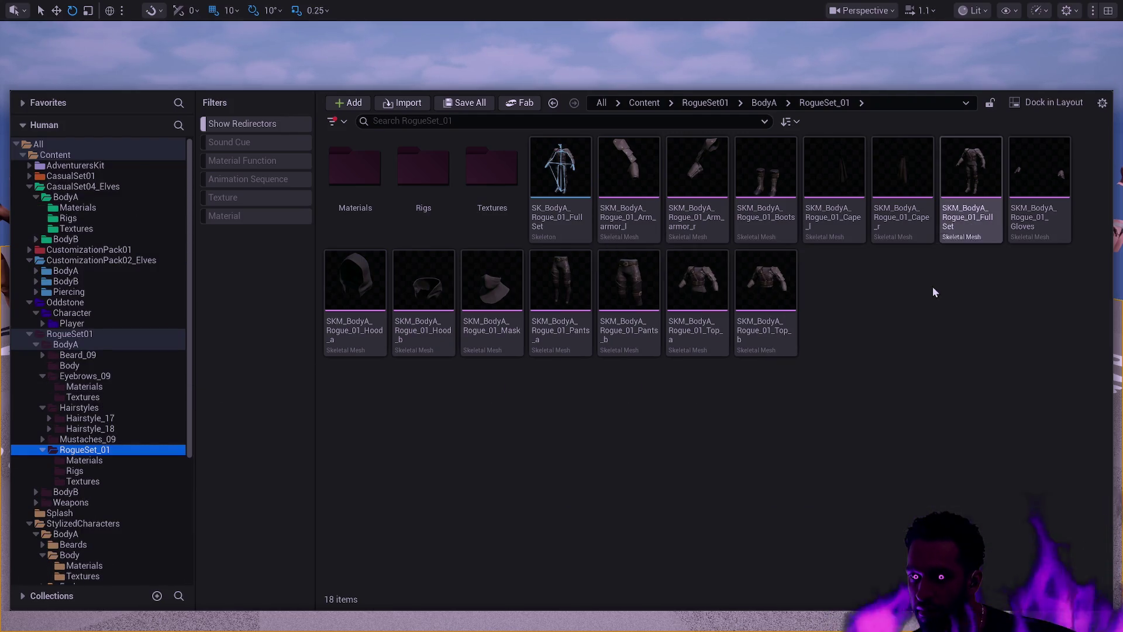
double_click(976, 233)
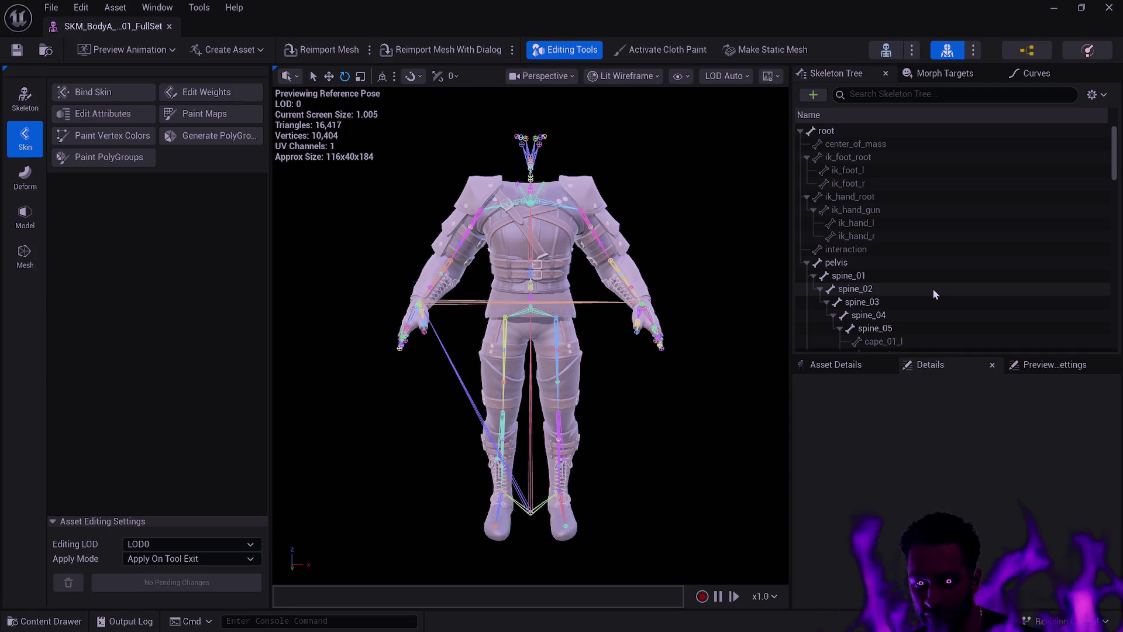
Set the viewport's bone display to Selected and Children, then orbit to a front view of the full-set outfit
mouse_move(527, 351)
left_mouse_down()
mouse_move(562, 333)
mouse_move(520, 334)
left_mouse_up()
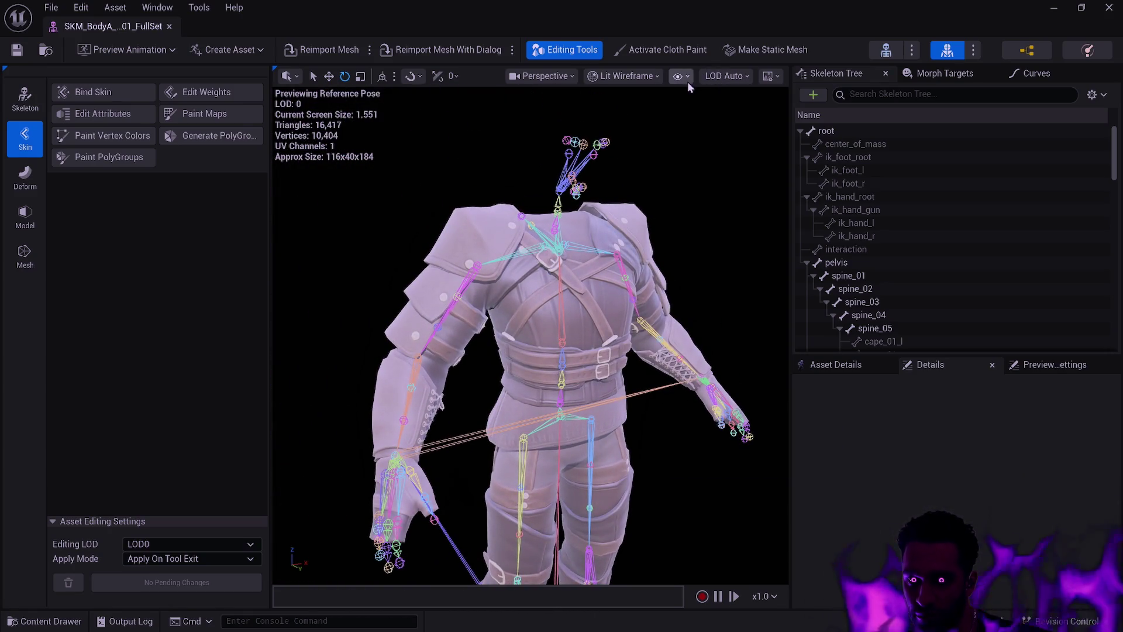
left_click(678, 76)
mouse_move(731, 161)
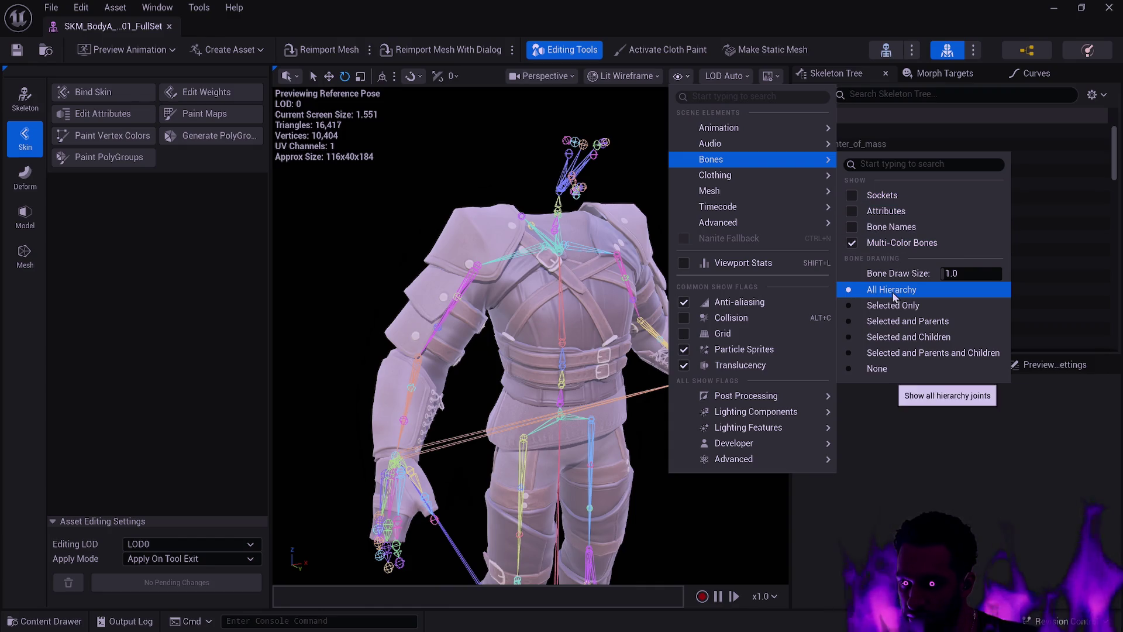
left_click(904, 337)
mouse_move(740, 251)
left_mouse_down()
mouse_move(439, 264)
mouse_move(733, 259)
left_mouse_up()
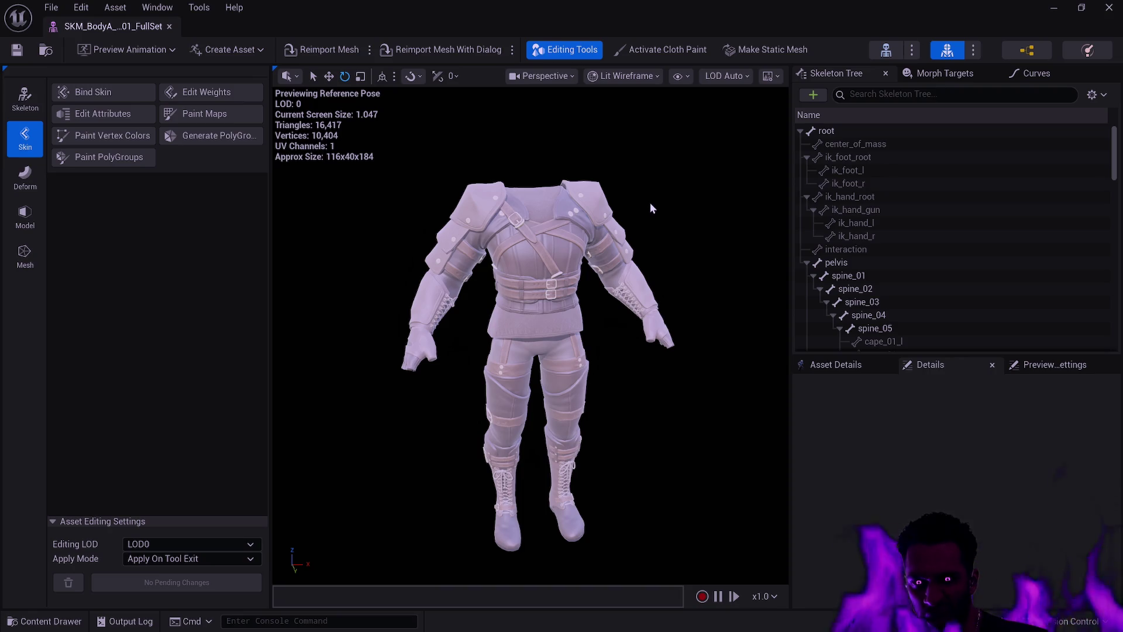
Zoom in and out around the full-set outfit, close its editor, and turn the level view toward Body A
scroll(647, 232, "up", 3)
scroll(529, 351, "up", 5)
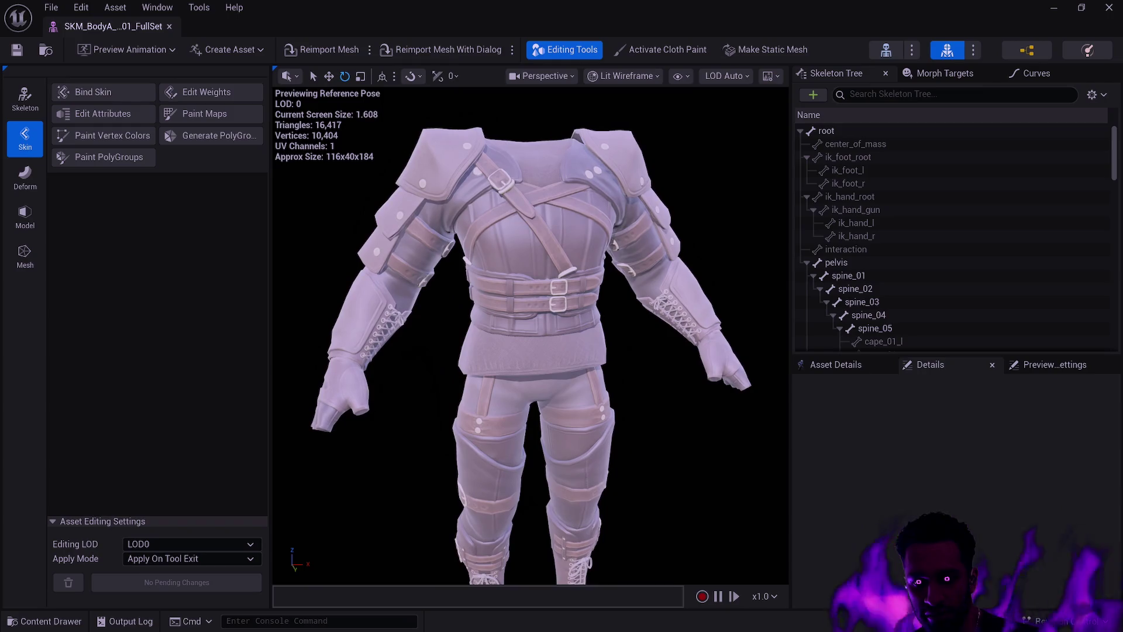
scroll(529, 336, "up", 3)
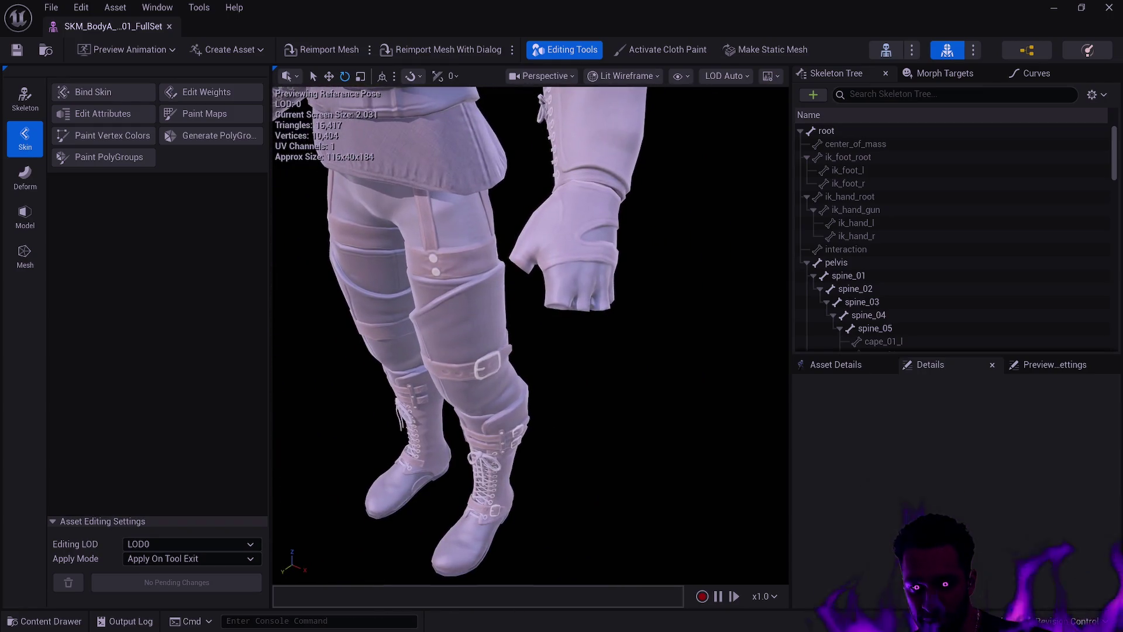
scroll(529, 336, "down", 4)
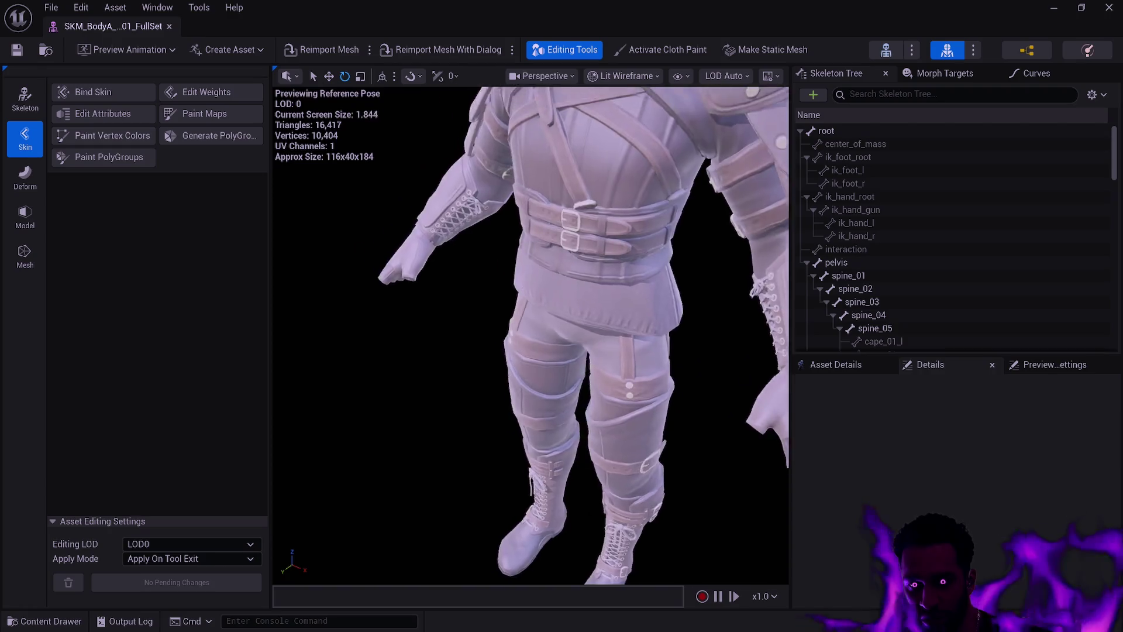
scroll(529, 337, "up", 3)
scroll(650, 237, "down", 3)
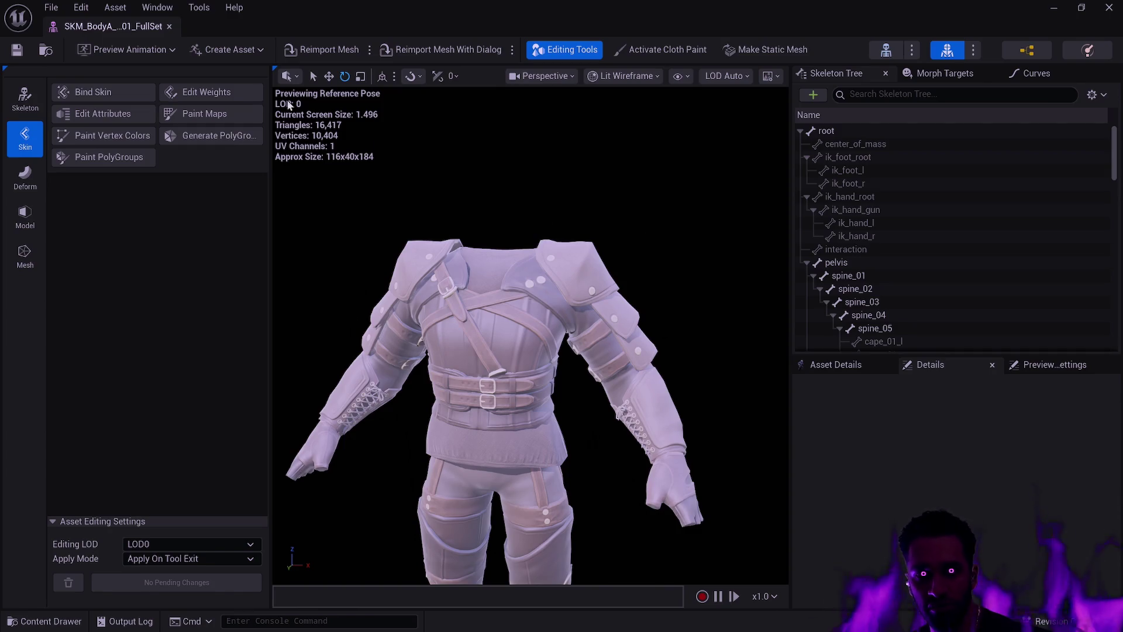
left_click(168, 27)
mouse_move(539, 212)
left_mouse_down()
mouse_move(995, 217)
mouse_move(1012, 206)
mouse_move(647, 305)
left_mouse_up()
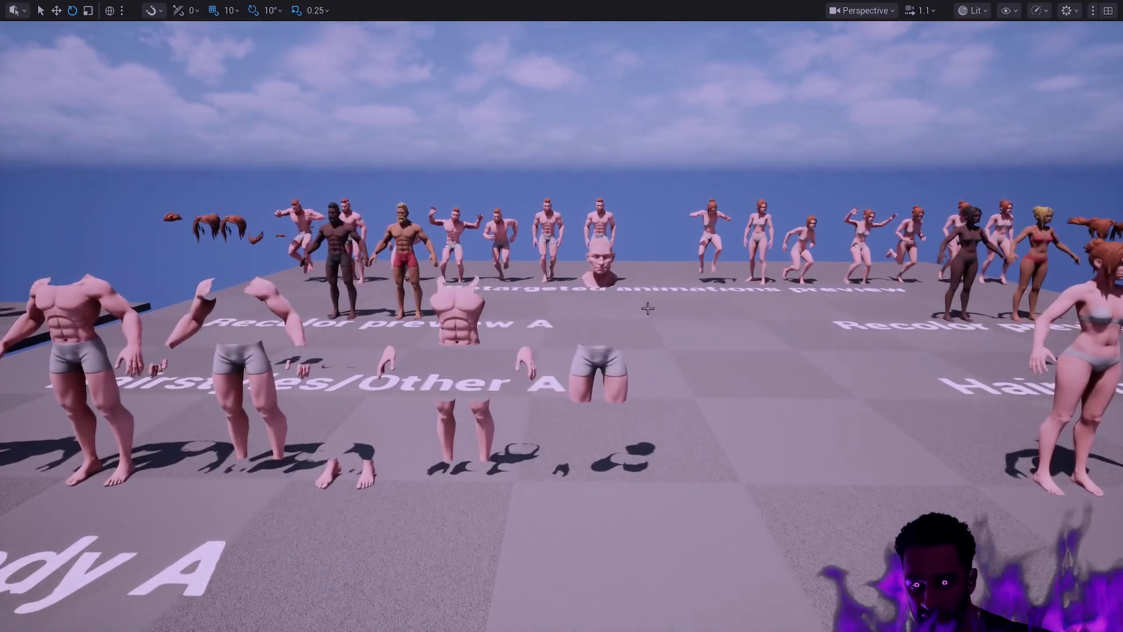
Select the Body A head, legs, headless body, floor and bearded figures while moving the view left
left_click(601, 270)
left_click(465, 409)
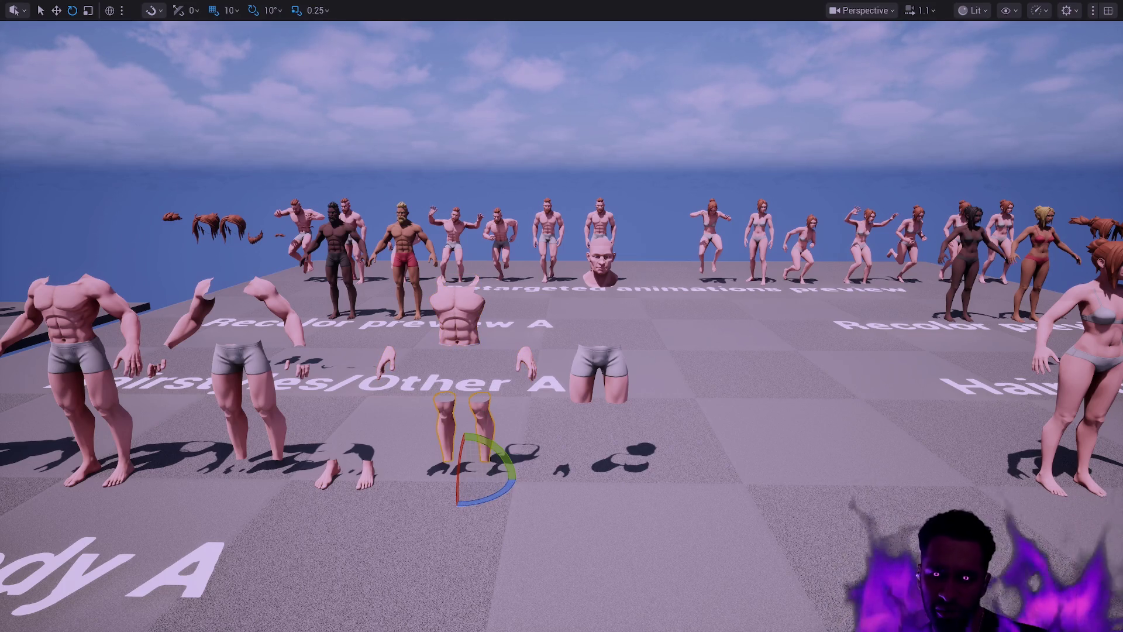
key("a")
left_click(356, 346)
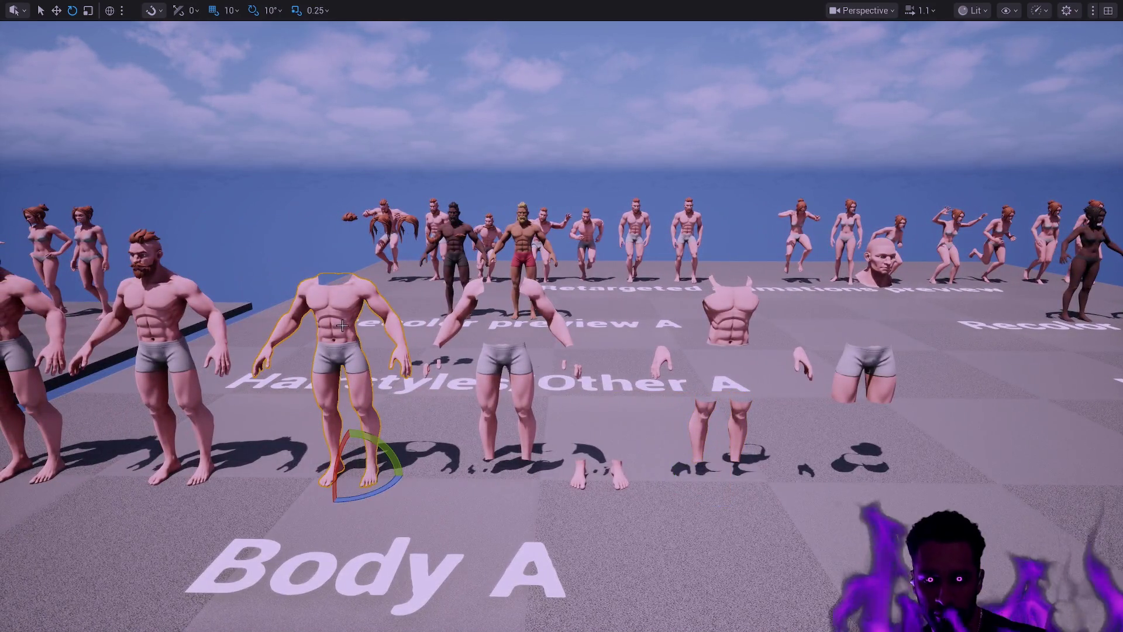
key("a")
left_click(457, 326)
left_click(458, 326)
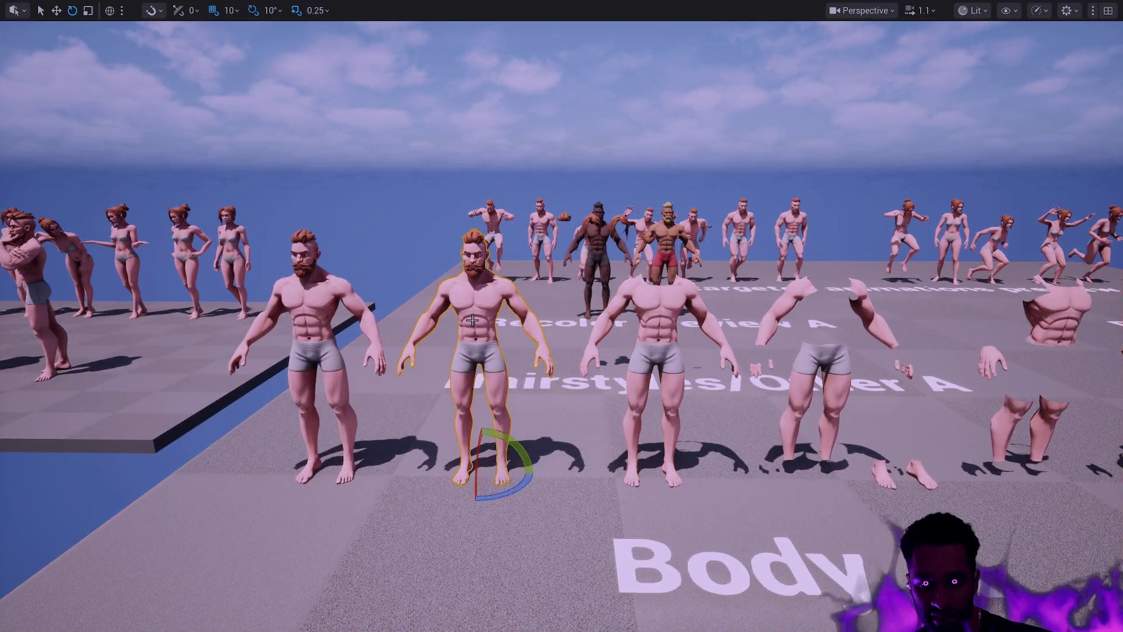
left_click(330, 307)
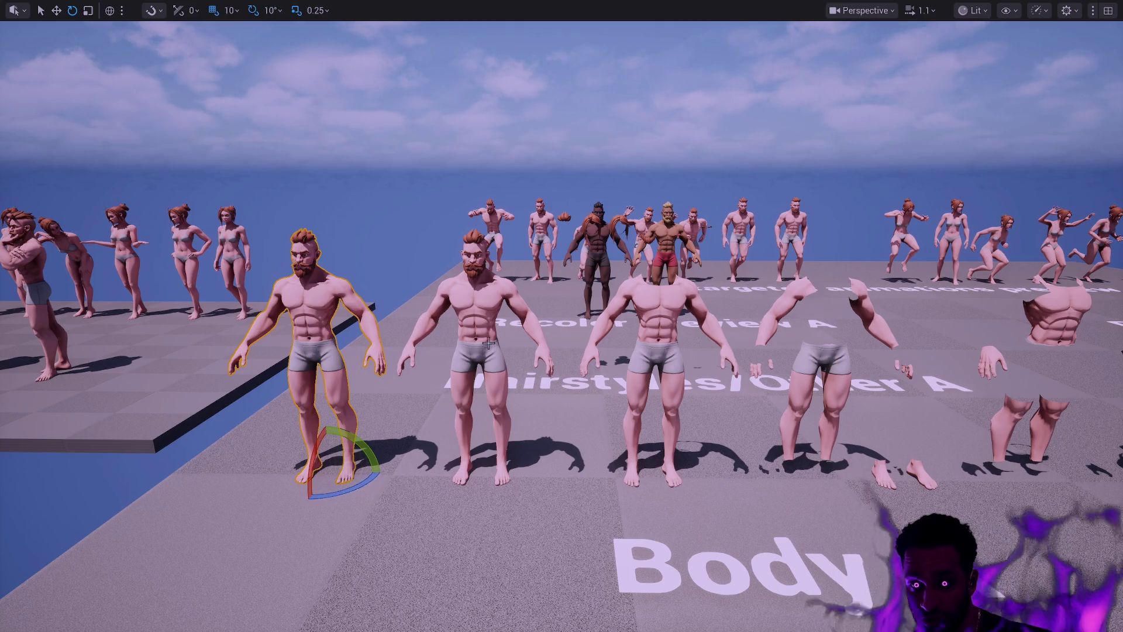
Swing the view to show the Poses platform and leave immersive mode with F11
scroll(503, 351, "up", 2)
mouse_move(523, 356)
left_mouse_down()
mouse_move(733, 319)
mouse_move(652, 379)
mouse_move(597, 328)
mouse_move(533, 327)
left_mouse_up()
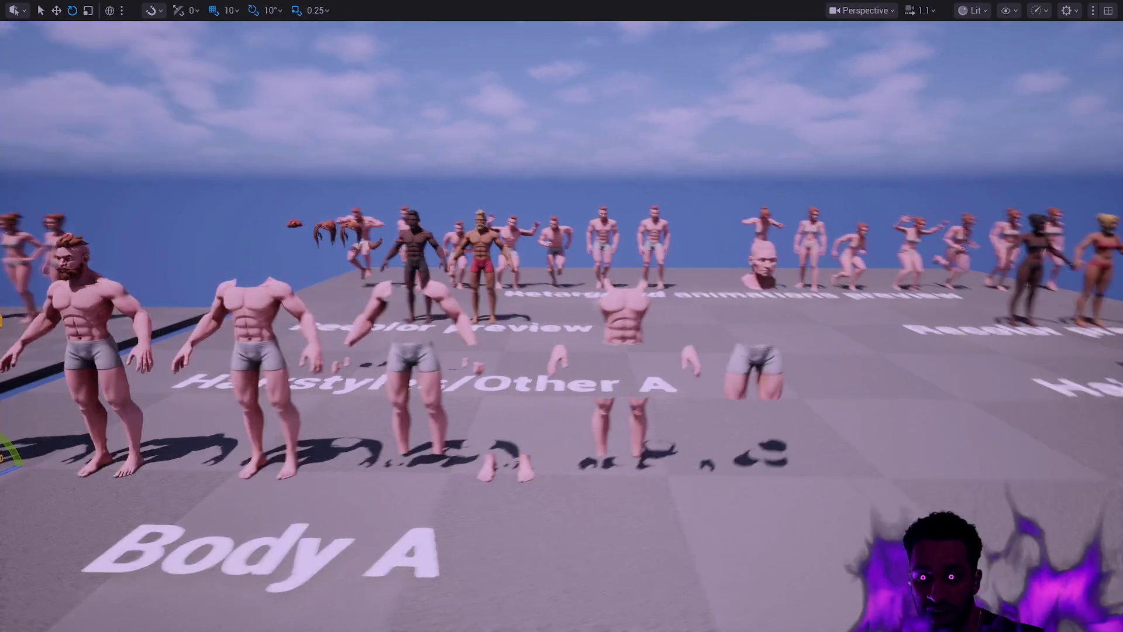
scroll(601, 398, "up", 3)
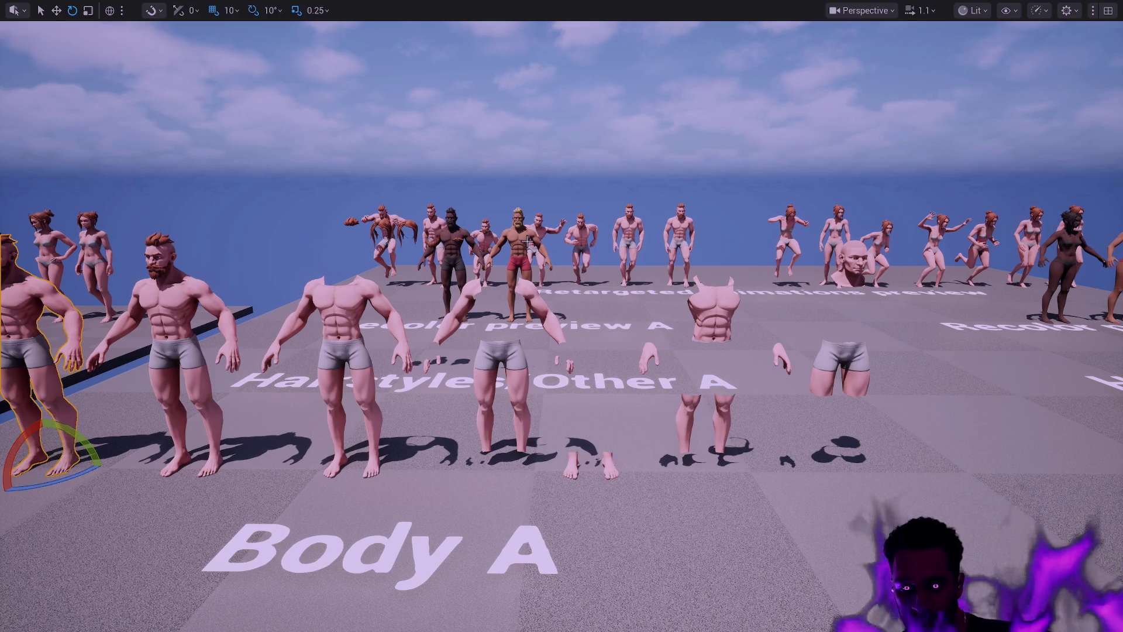
key("F11")
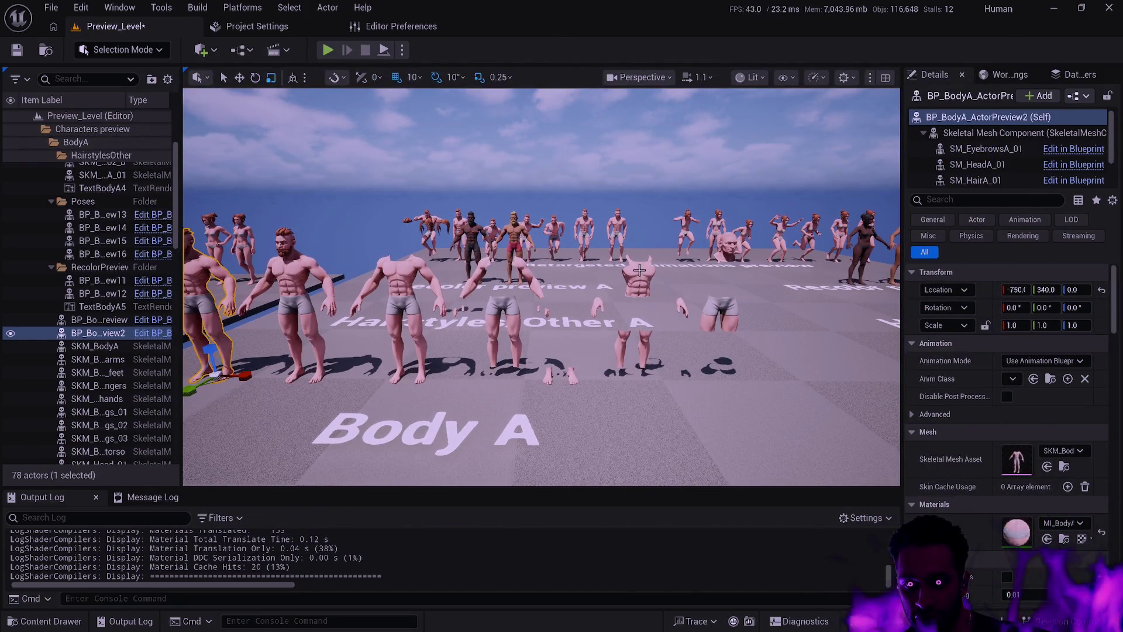
Select the Floor and bring up the Content Drawer showing the RogueSet_01 assets
left_click(604, 269)
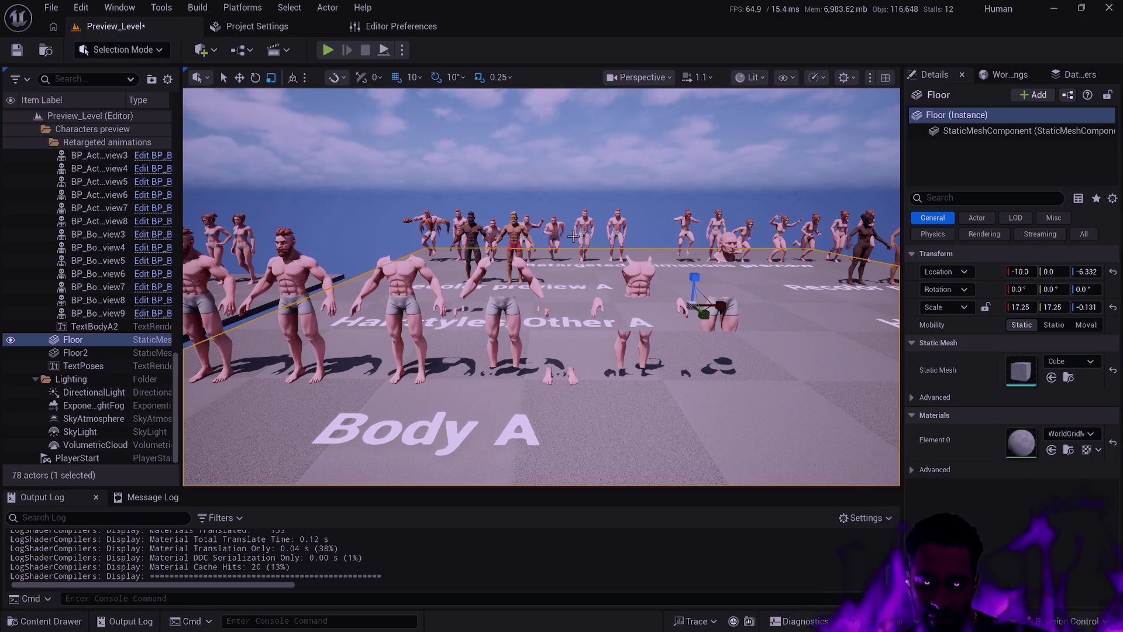
key("ctrl+space")
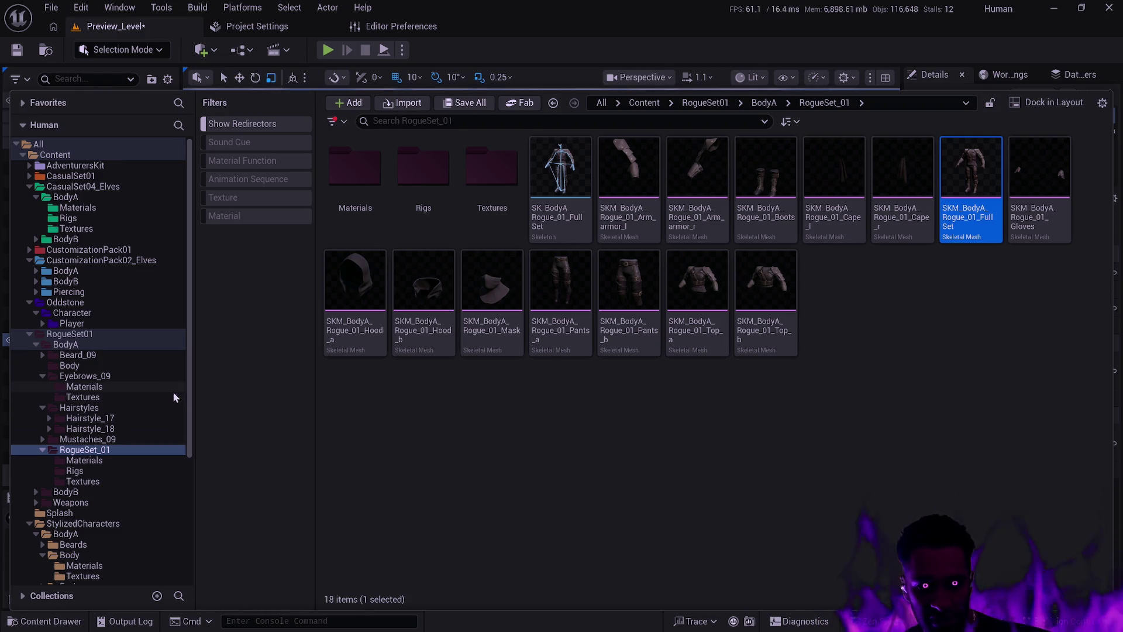
Browse from CustomizationPack01 to RogueSet01 > BodyA > Body and open SKM_BodyA_empty
left_click(86, 249)
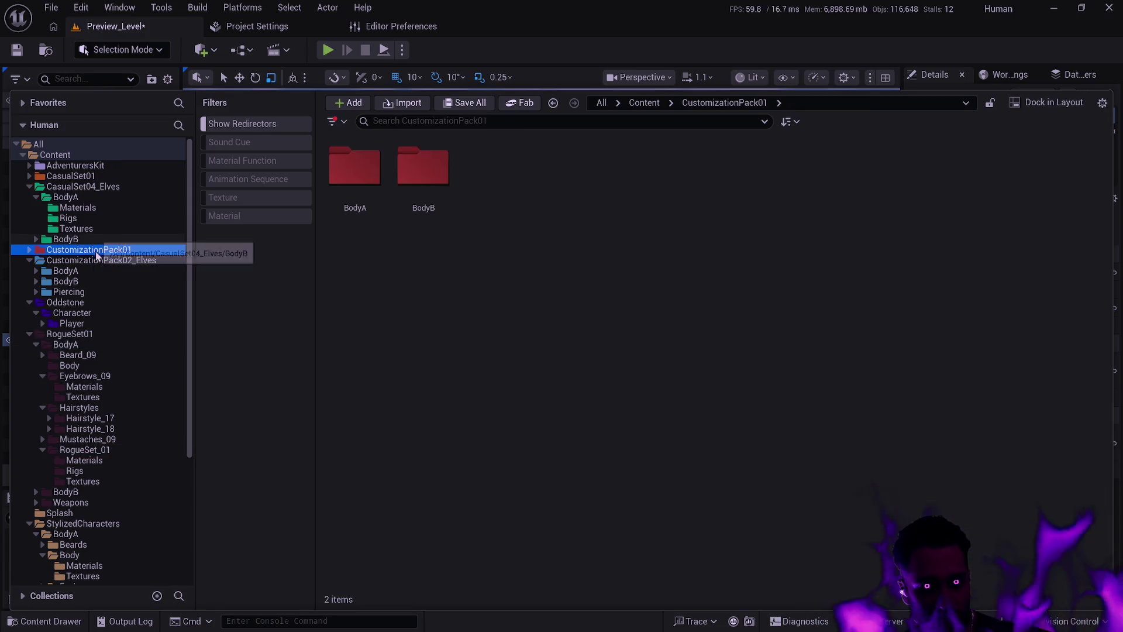
left_click(30, 250)
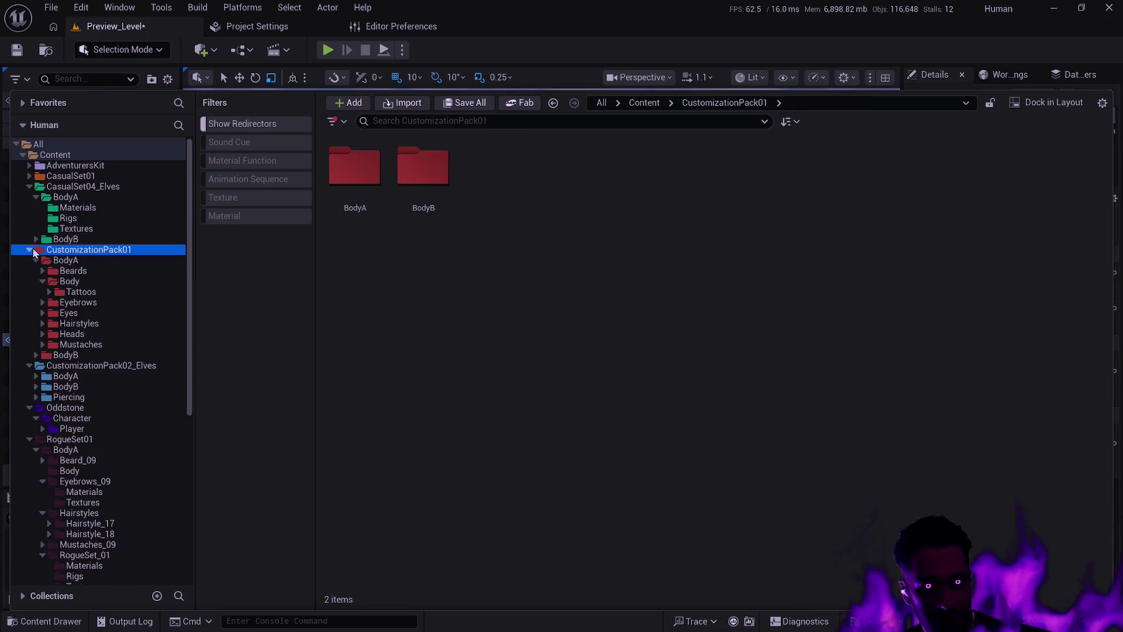
left_click(29, 249)
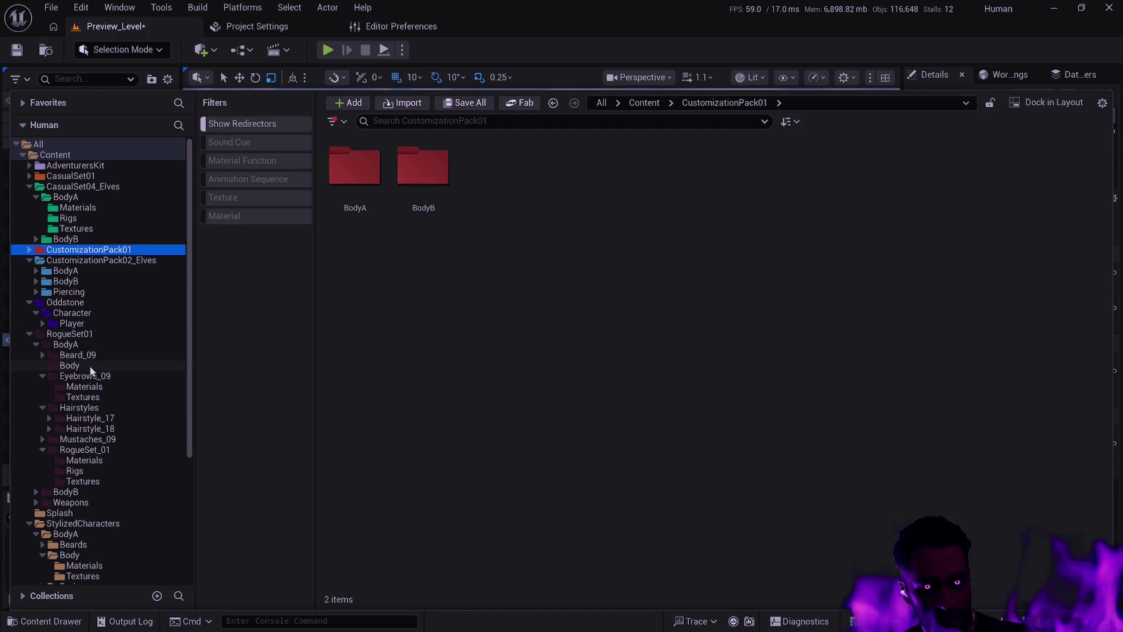
left_click(91, 367)
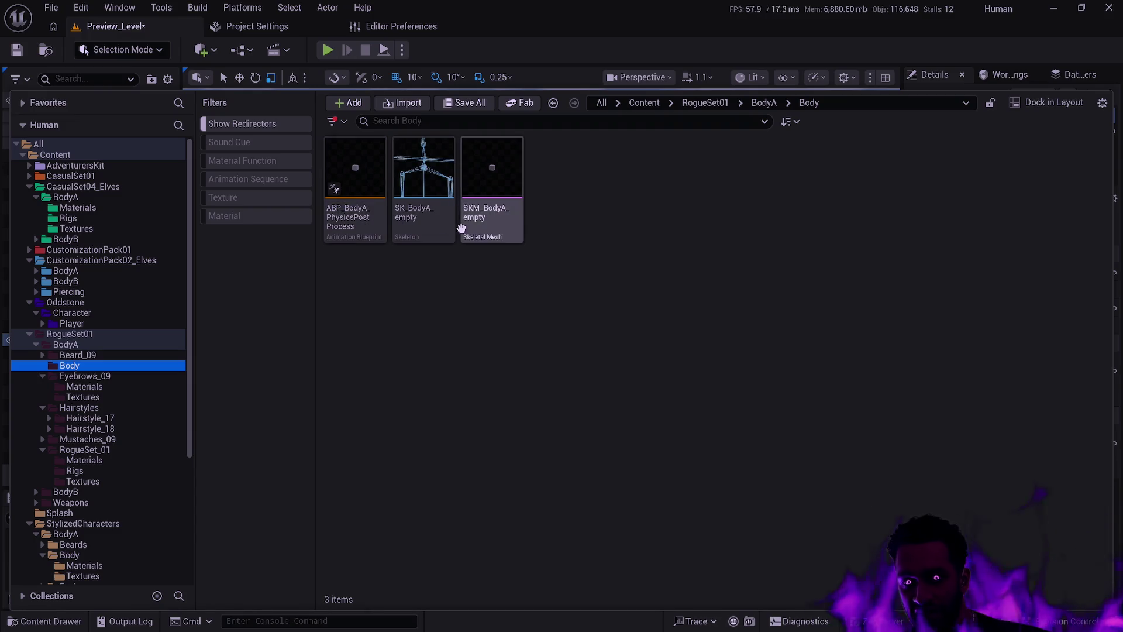
double_click(480, 223)
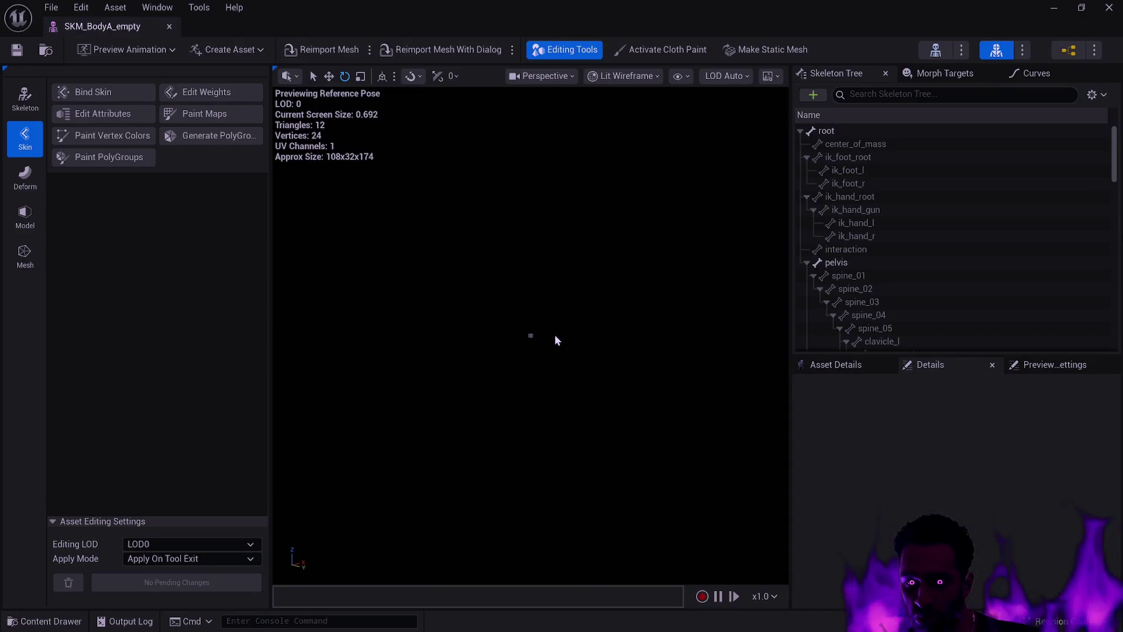
Zoom in on the tiny placeholder cube, then close the SKM_BodyA_empty editor
scroll(553, 335, "up", 3)
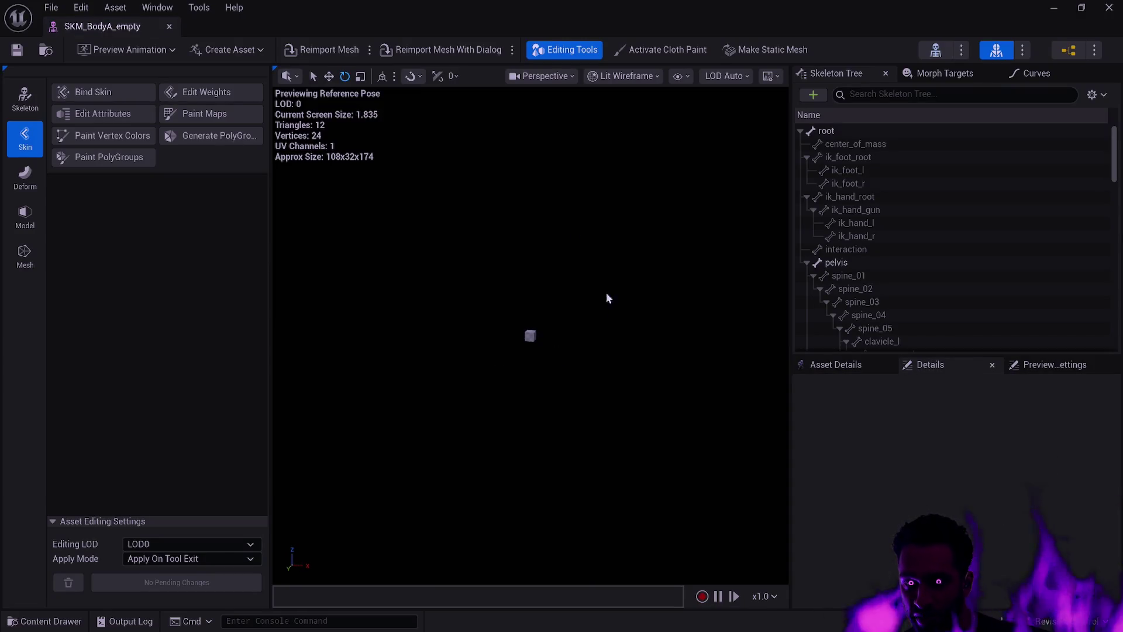
left_click(169, 26)
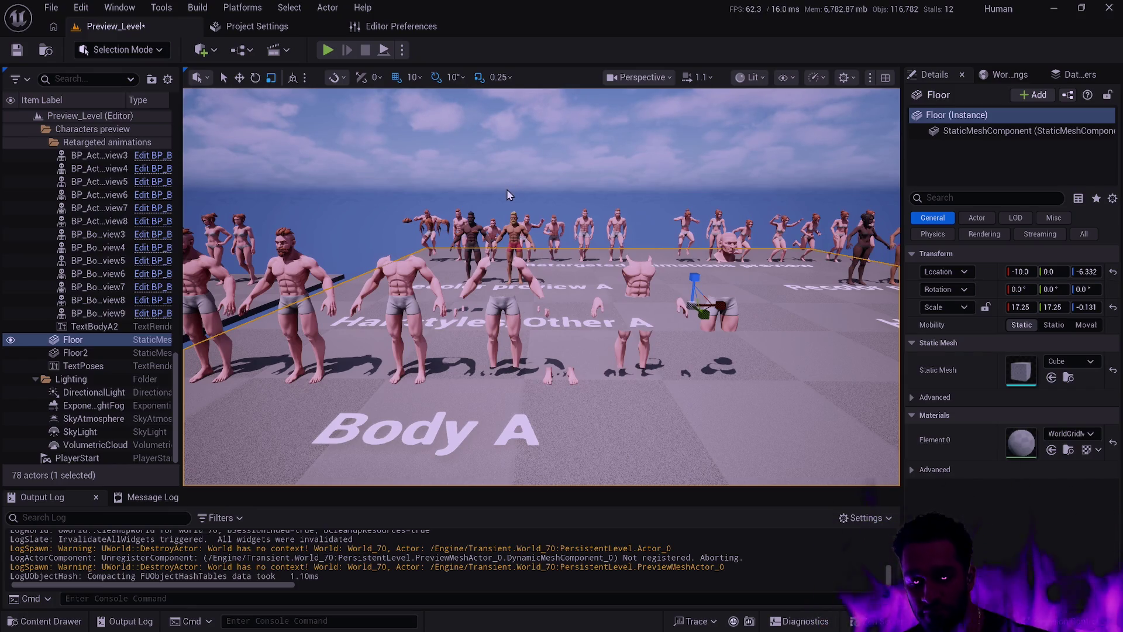
Reopen the Content Drawer and navigate StylizedCharacters > BodyA > Beards to reveal Beard_01
key("ctrl+space")
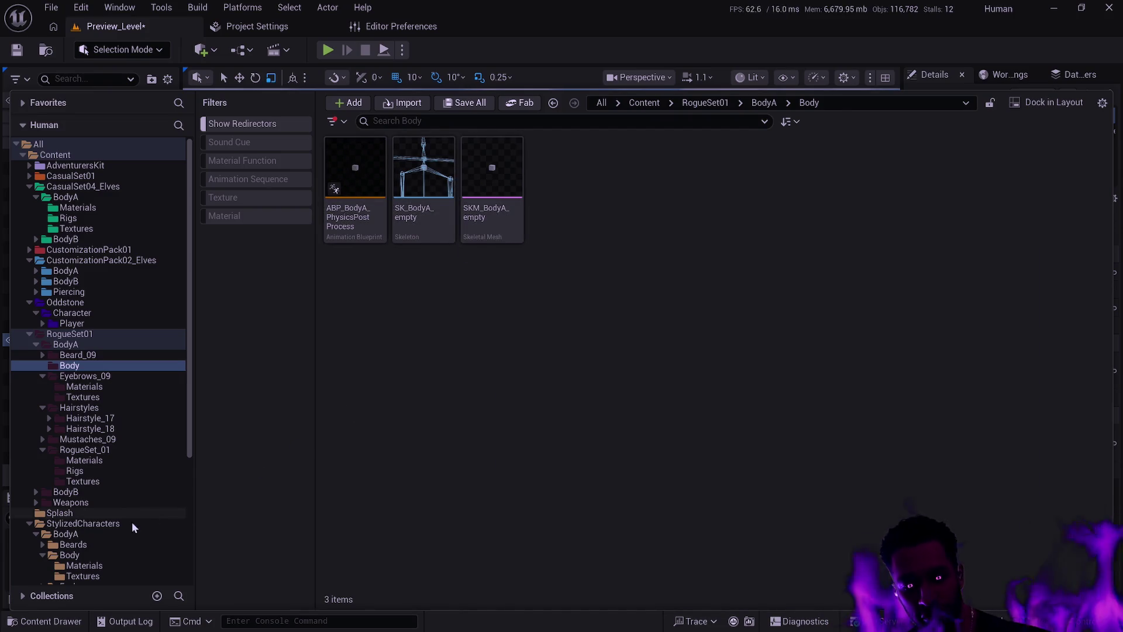
left_click(128, 525)
double_click(368, 212)
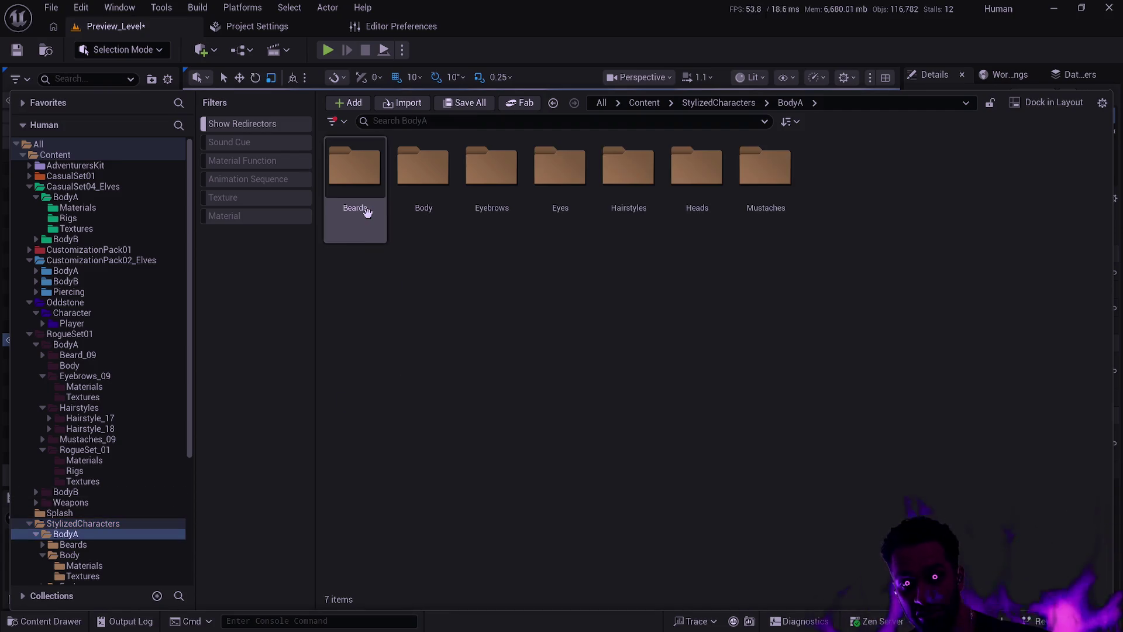
double_click(367, 211)
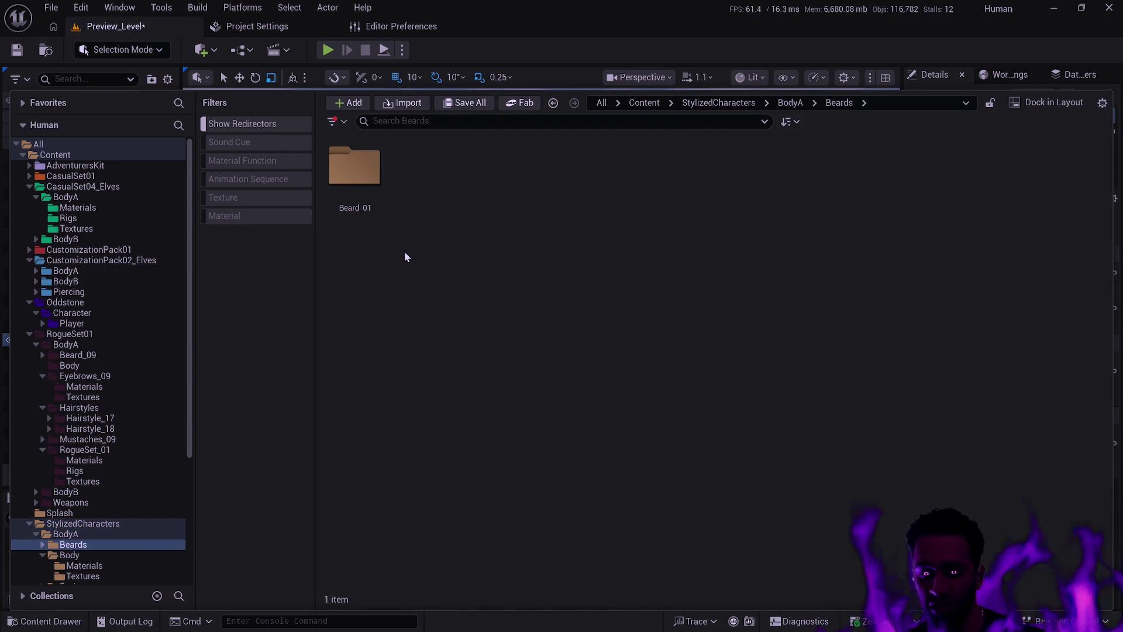
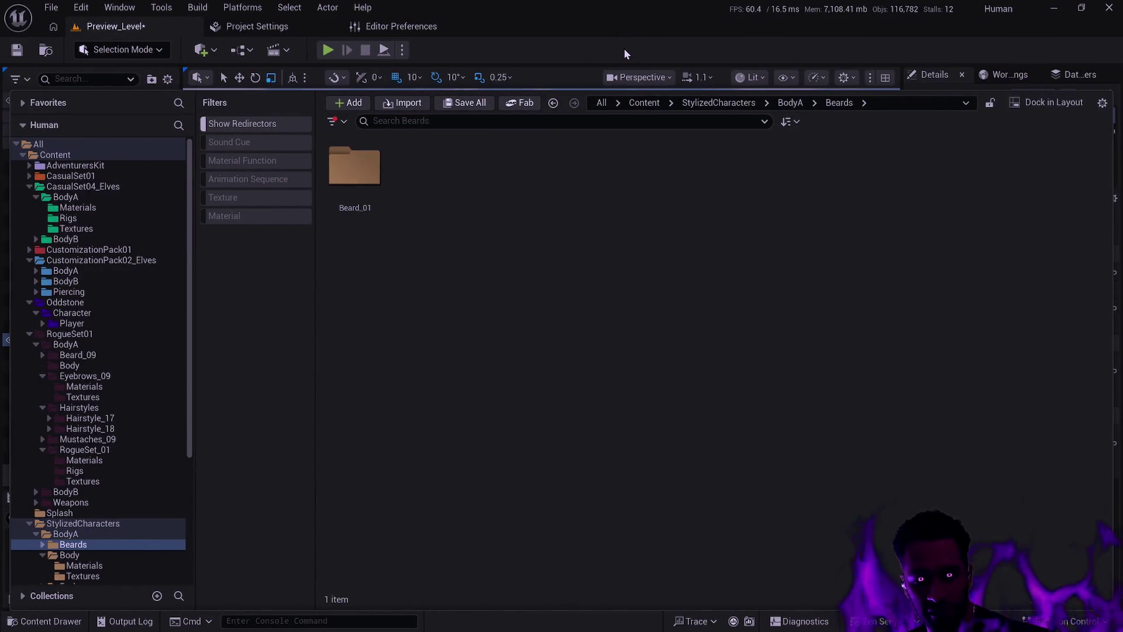
Hide the Content Drawer, deselect the Floor, and fly the camera from Body A across to Body B
left_click(624, 49)
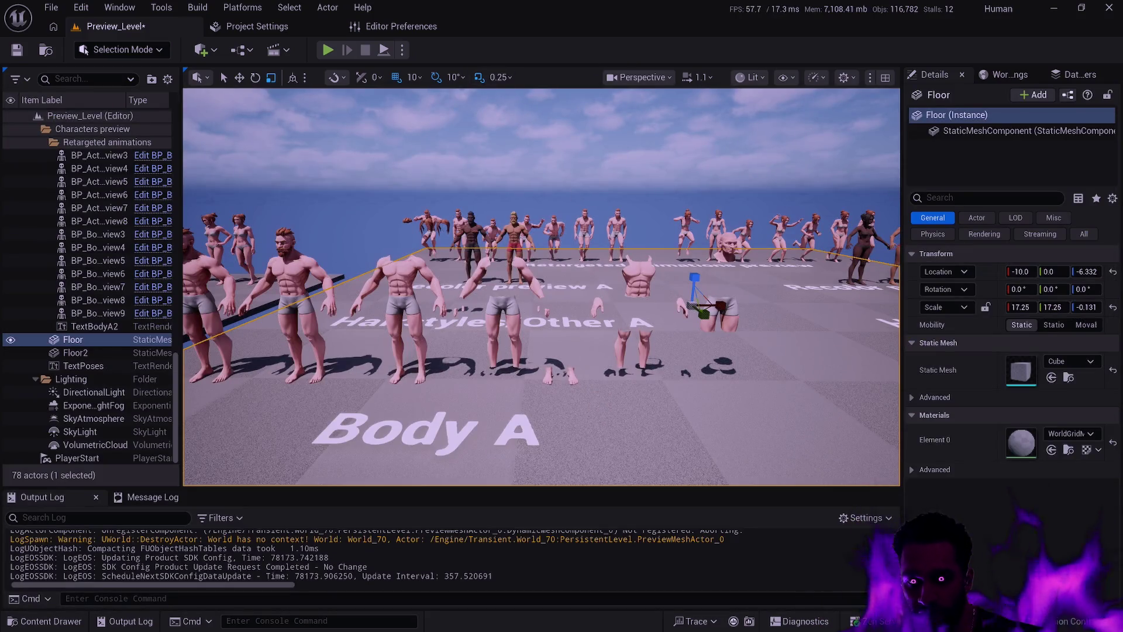
key("Escape")
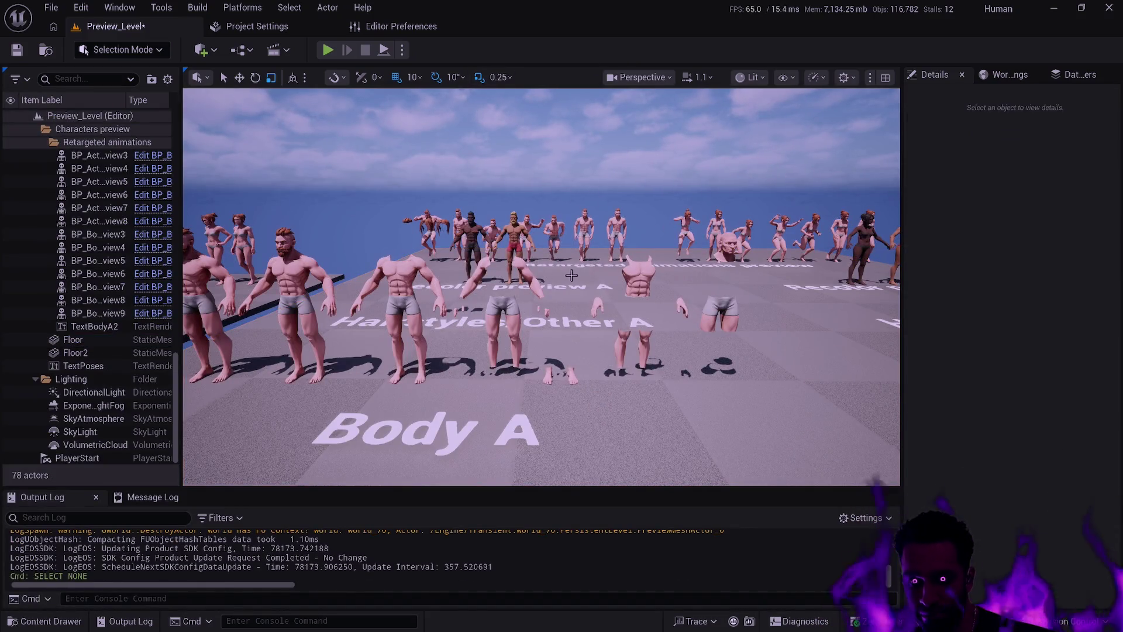
key("d")
key("w")
key("w")
key("a")
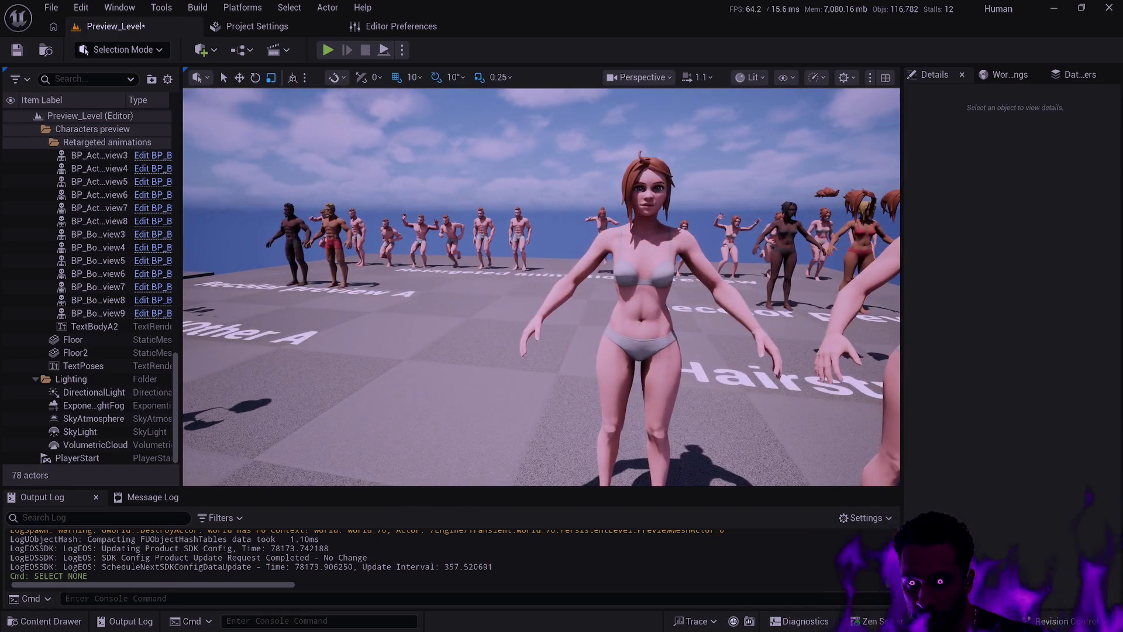
key("s")
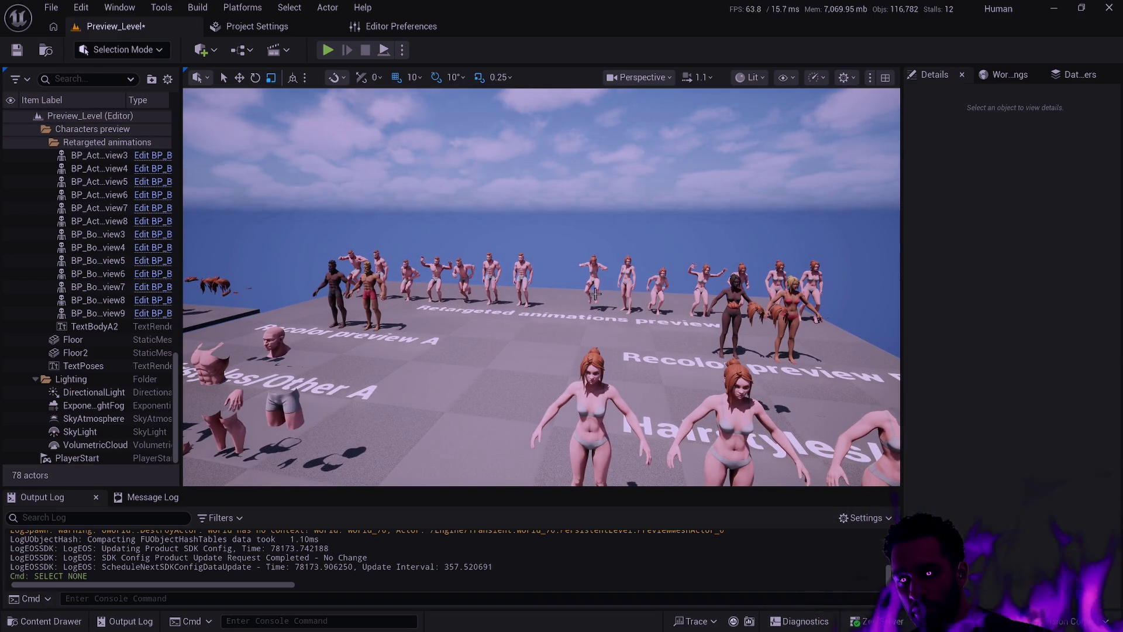
mouse_move(595, 293)
left_mouse_down()
mouse_move(490, 297)
mouse_move(595, 294)
left_mouse_up()
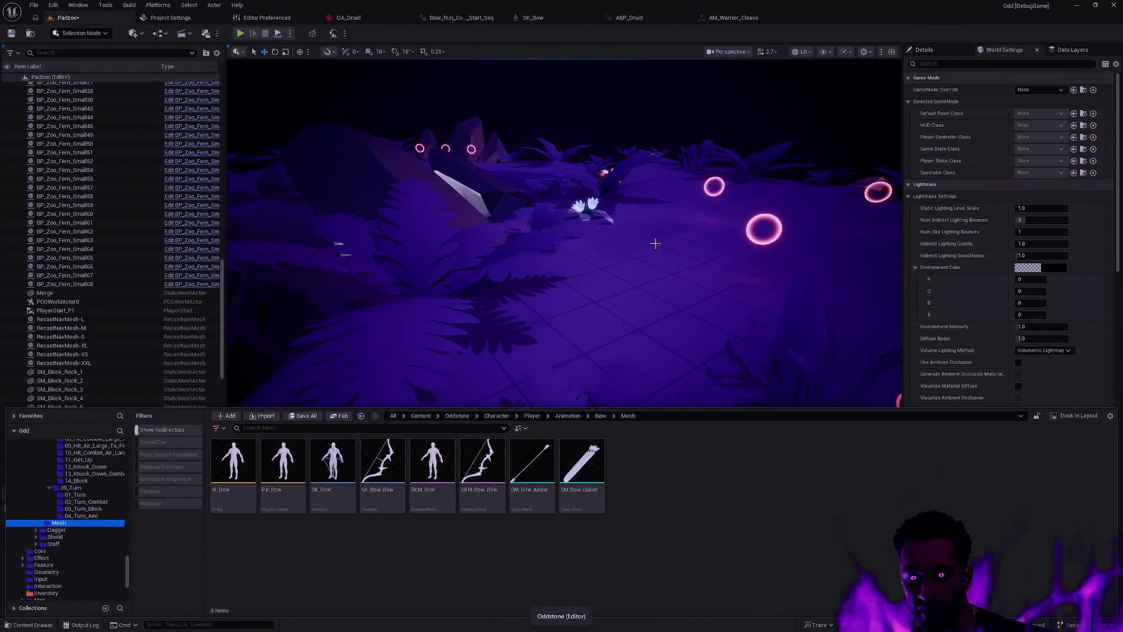
Go up from the bow Mesh folder to the Bow folder
key("alt+Left")
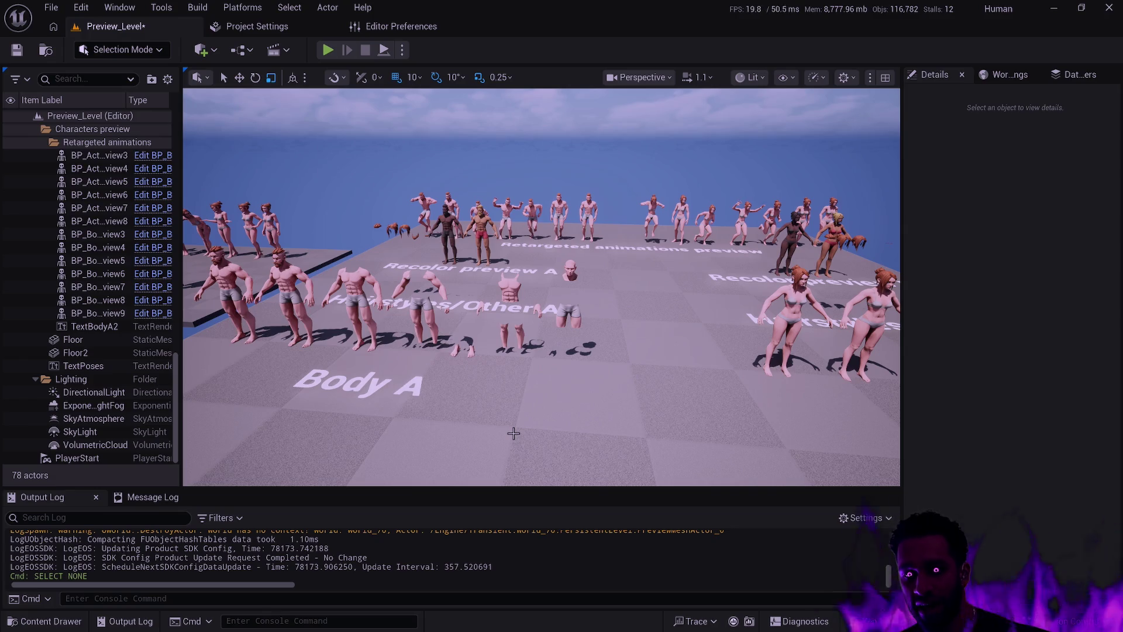
Swing and zoom the camera to frame the Body A males beside Hairstyles/Other A
mouse_move(565, 372)
left_mouse_down()
mouse_move(530, 379)
mouse_move(580, 388)
left_mouse_up()
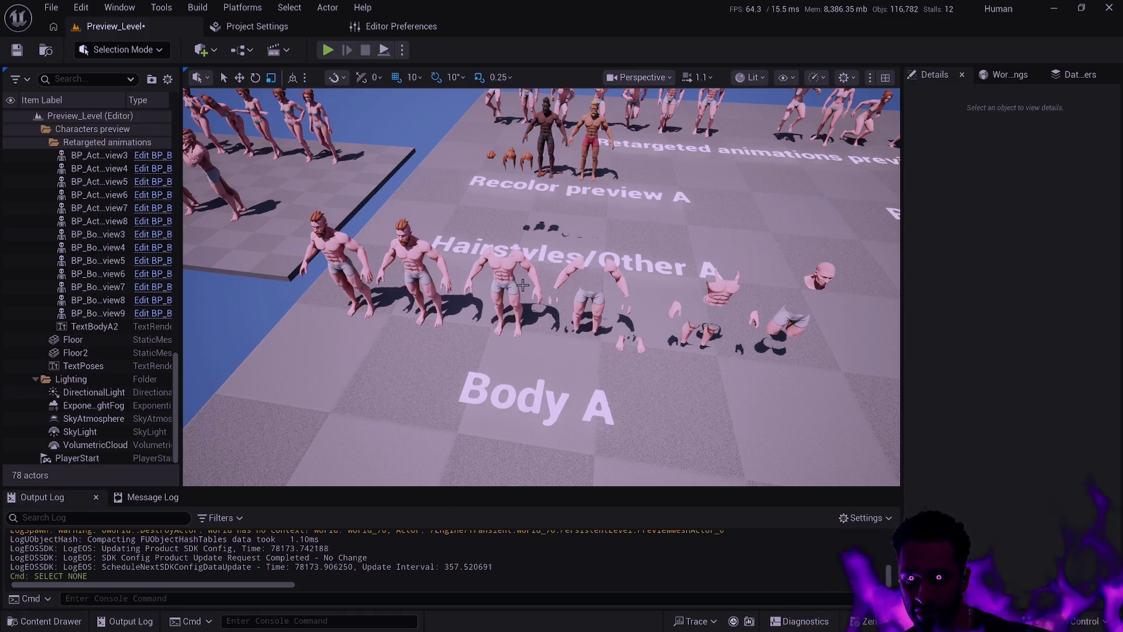
scroll(522, 285, "down", 5)
scroll(522, 285, "up", 10)
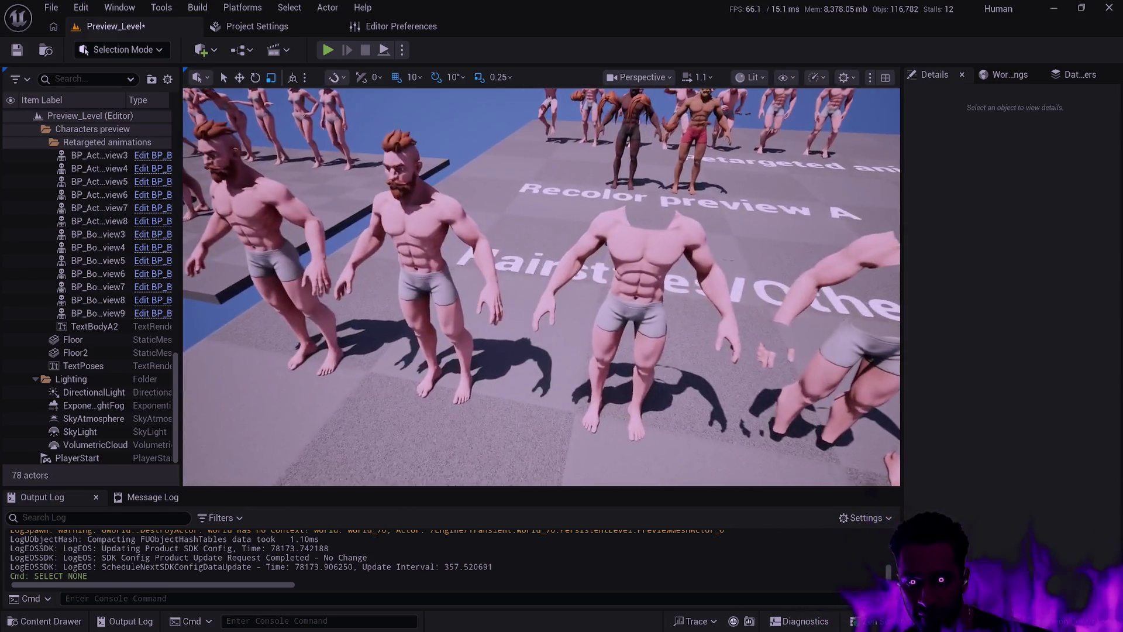
key("s")
key("a")
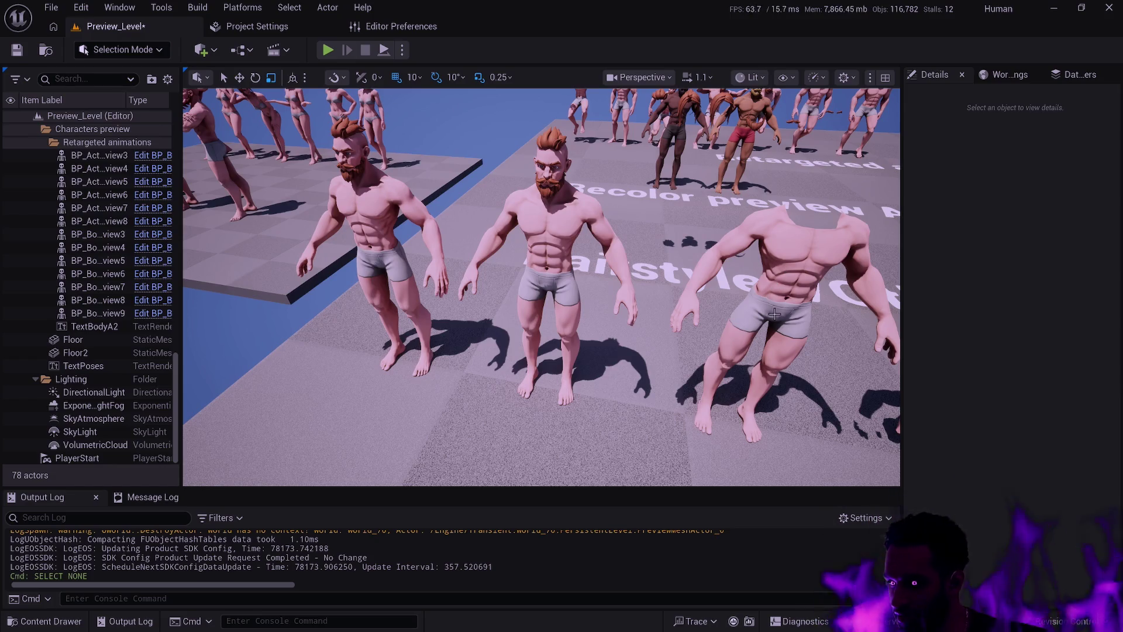
Zoom and turn the view along the Hairstyles row, rising to a high overview of the rows
scroll(776, 314, "down", 10)
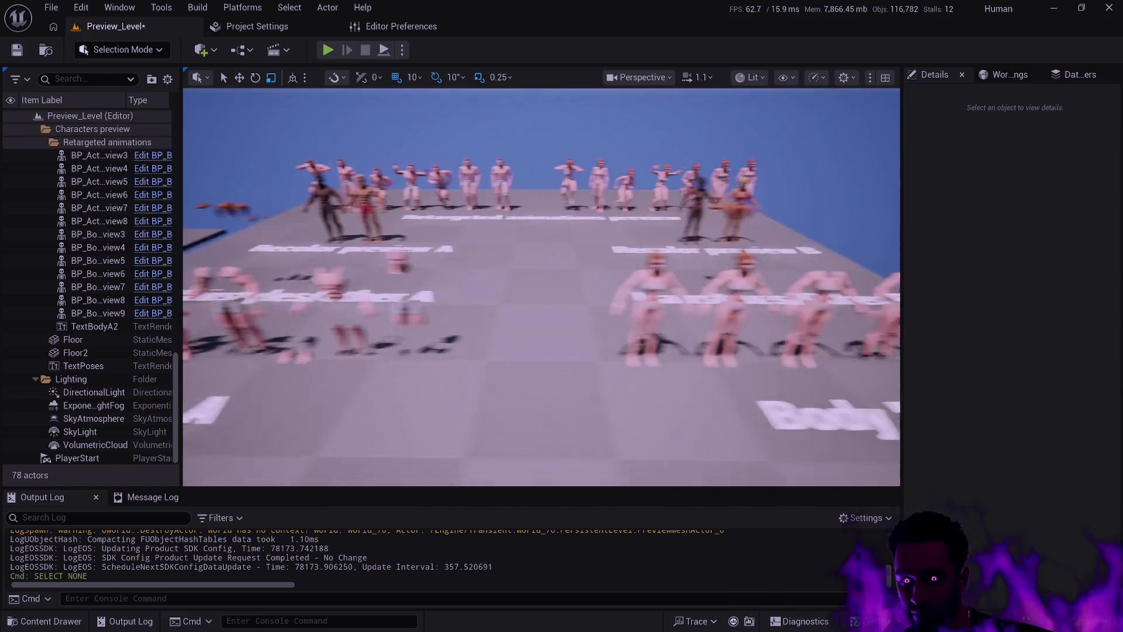
scroll(542, 287, "up", 10)
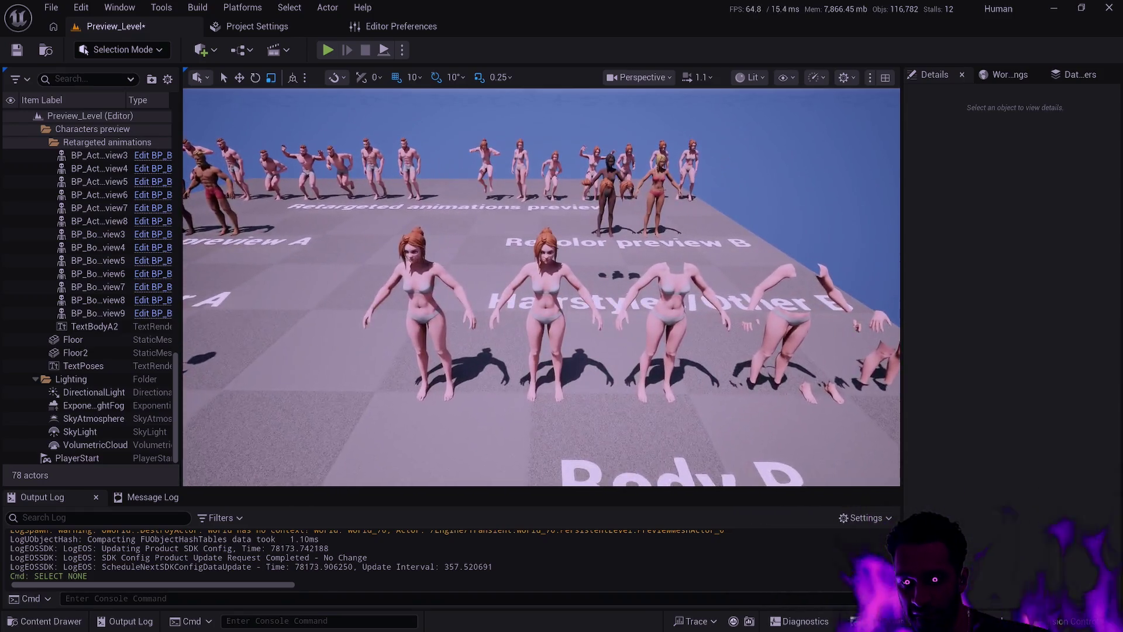
scroll(542, 287, "up", 5)
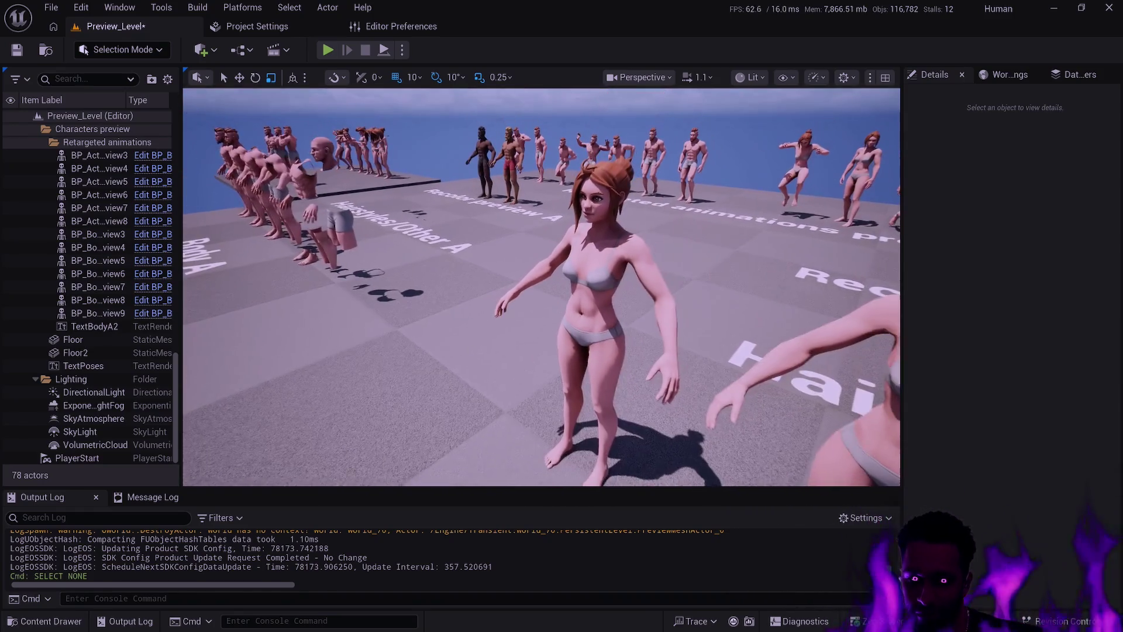
scroll(542, 286, "down", 5)
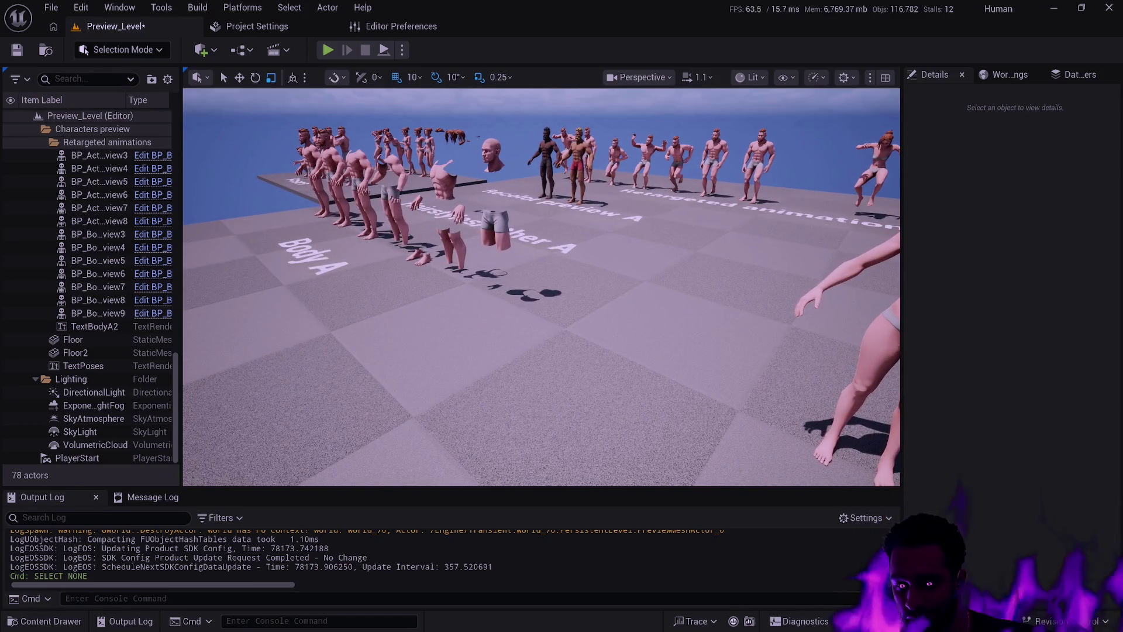
scroll(541, 286, "up", 5)
scroll(542, 287, "up", 3)
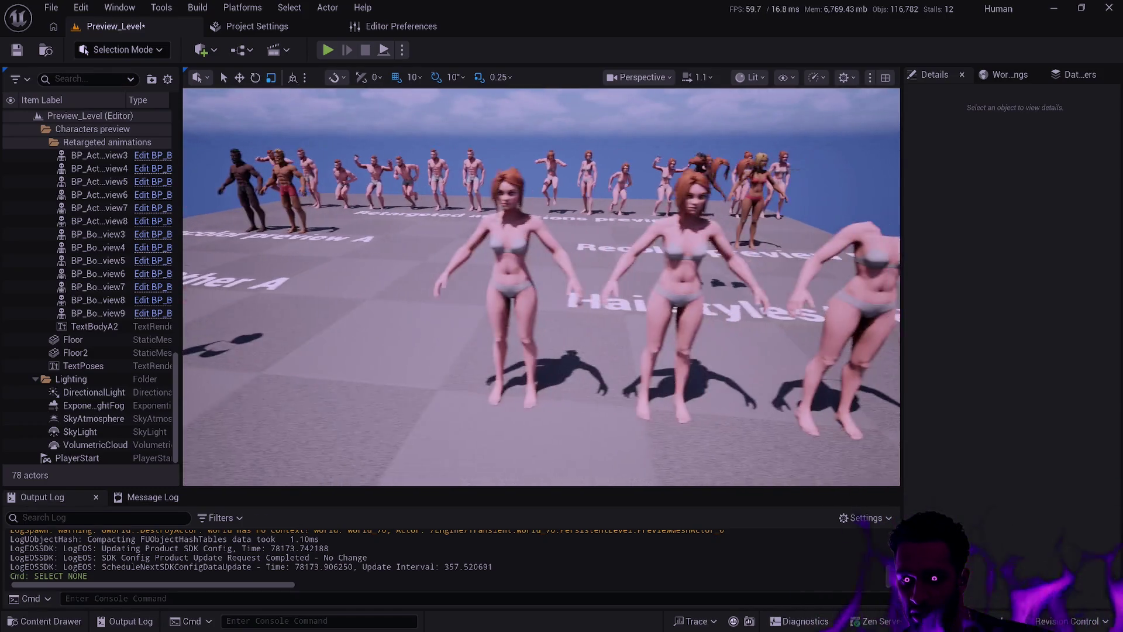
scroll(542, 287, "down", 5)
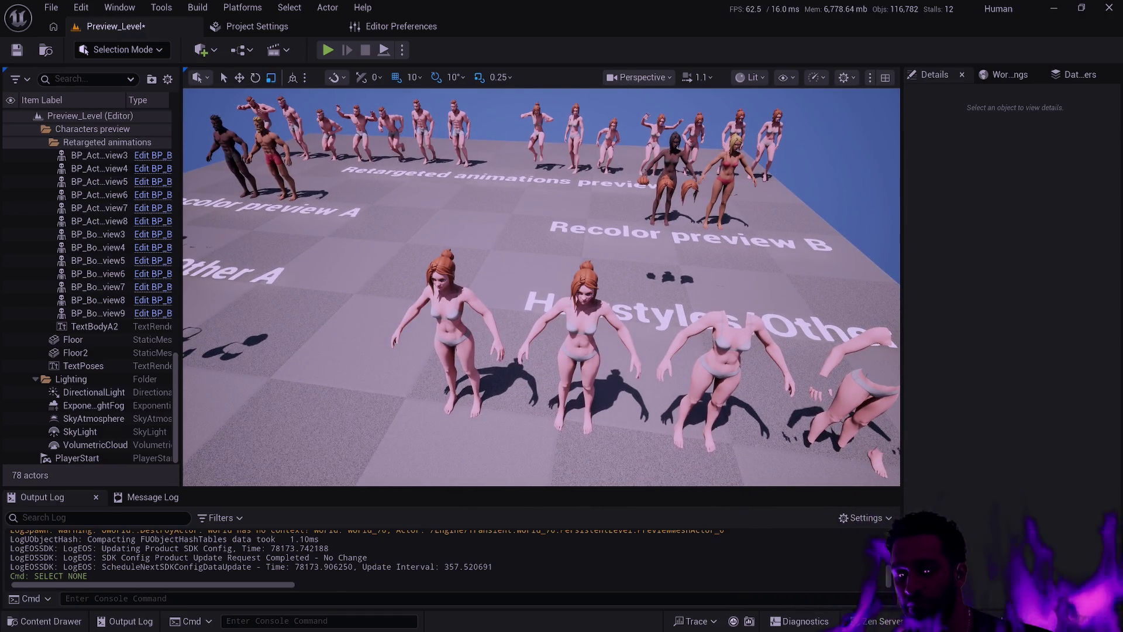
scroll(541, 286, "up", 3)
mouse_move(542, 287)
left_mouse_down()
mouse_move(450, 296)
mouse_move(561, 289)
mouse_move(561, 310)
left_mouse_up()
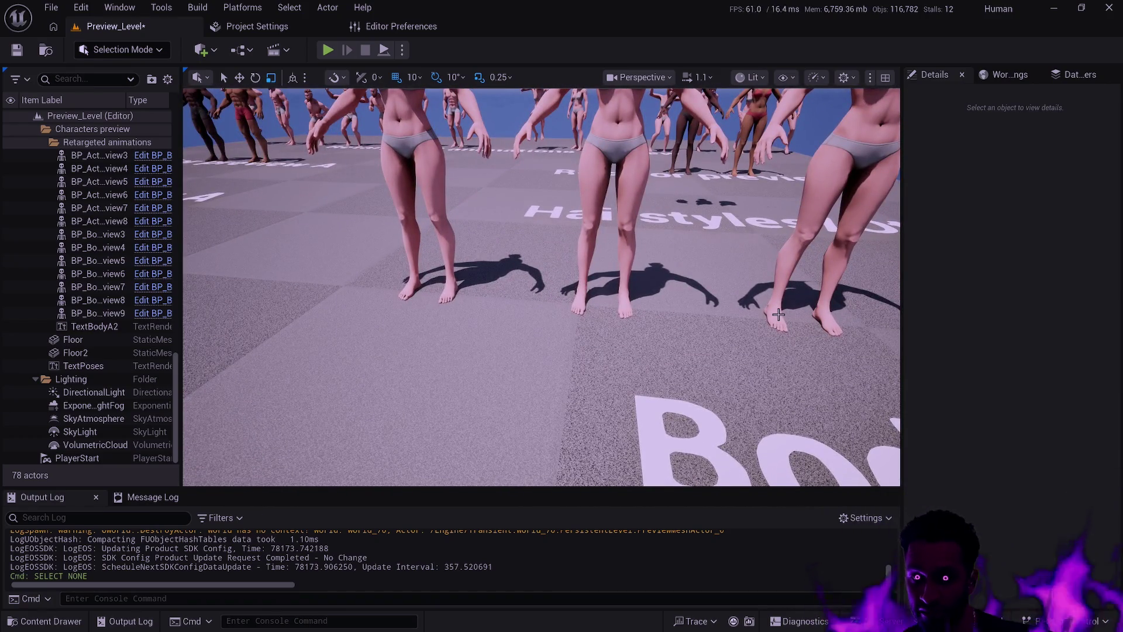
mouse_move(706, 300)
left_mouse_down()
mouse_move(673, 351)
mouse_move(570, 351)
mouse_move(695, 295)
left_mouse_up()
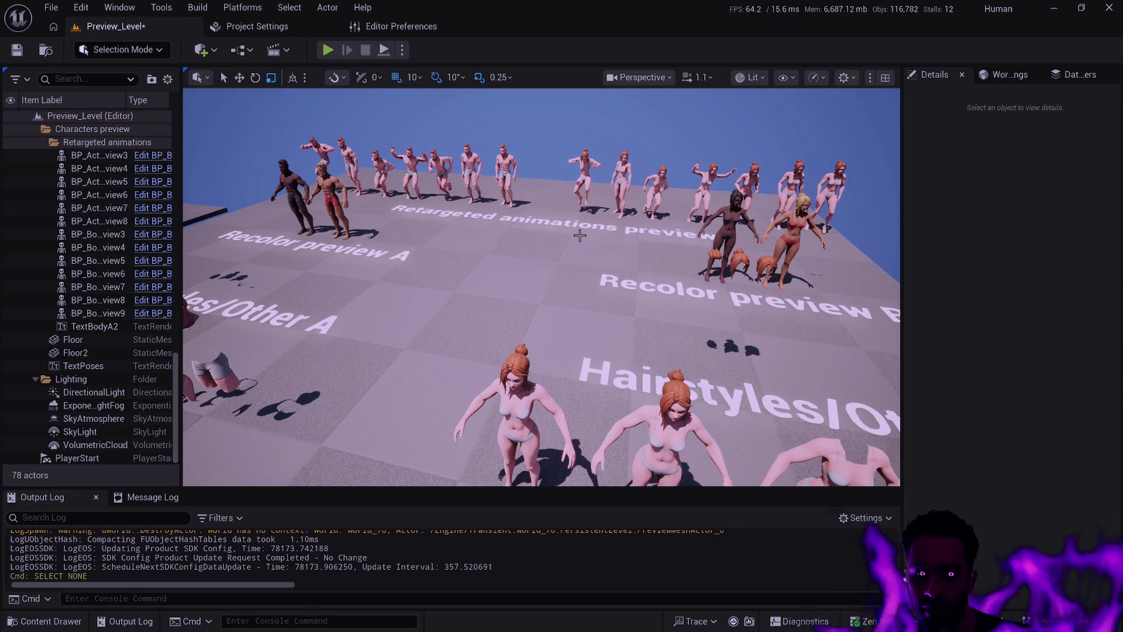
Glide between Body A and the Recolor preview B and Hairstyles/Other B groups
key("s")
key("a")
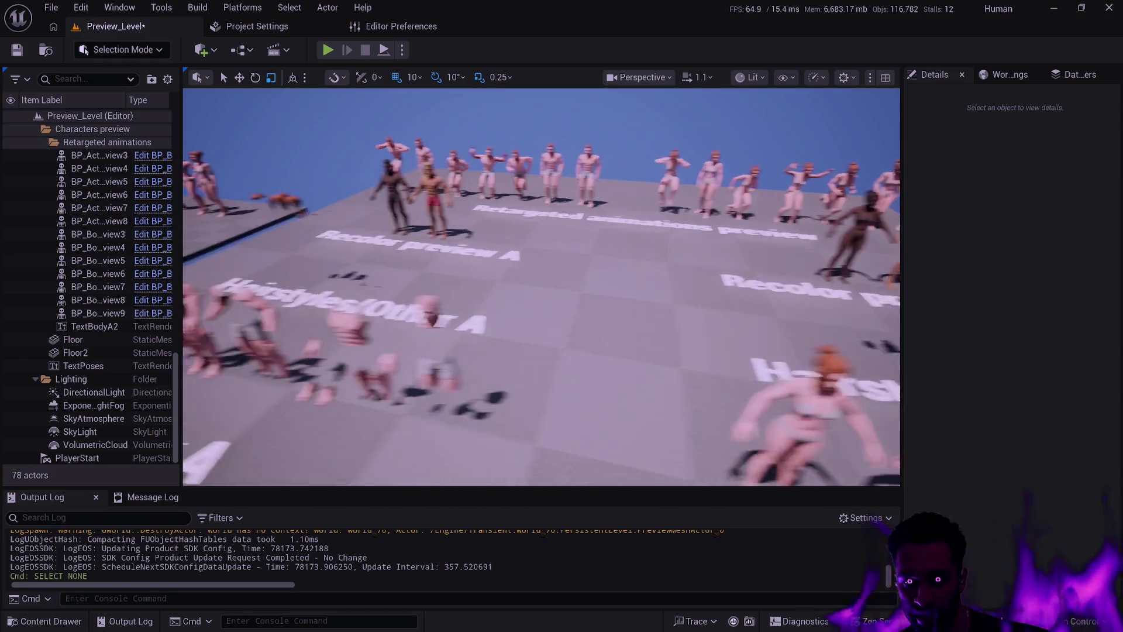
key("d")
key("w")
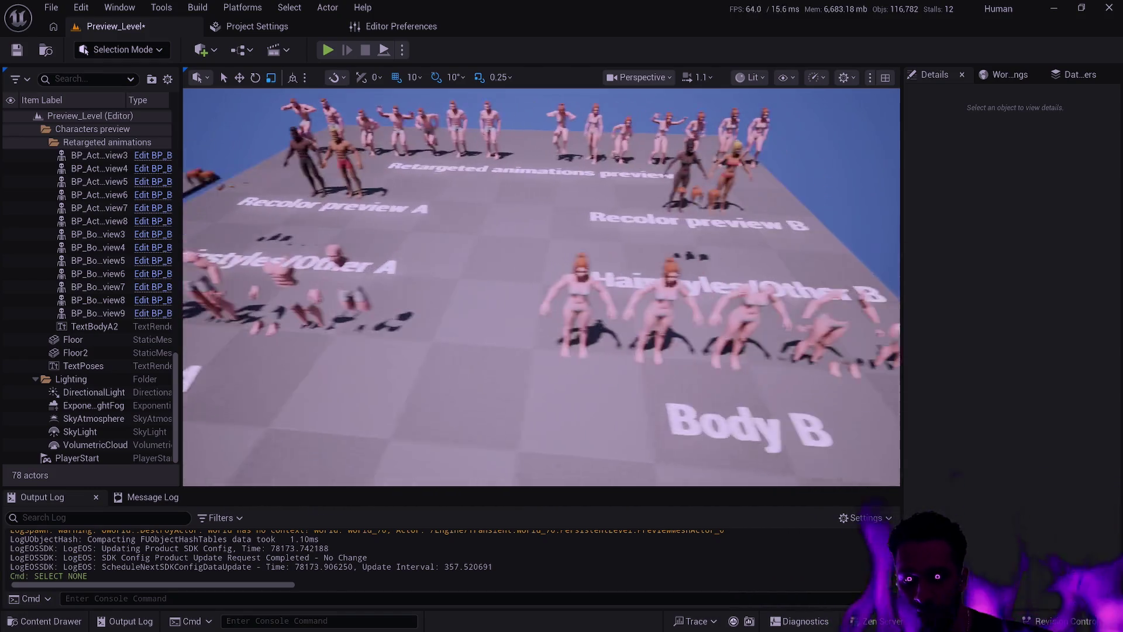
key("s")
key("a")
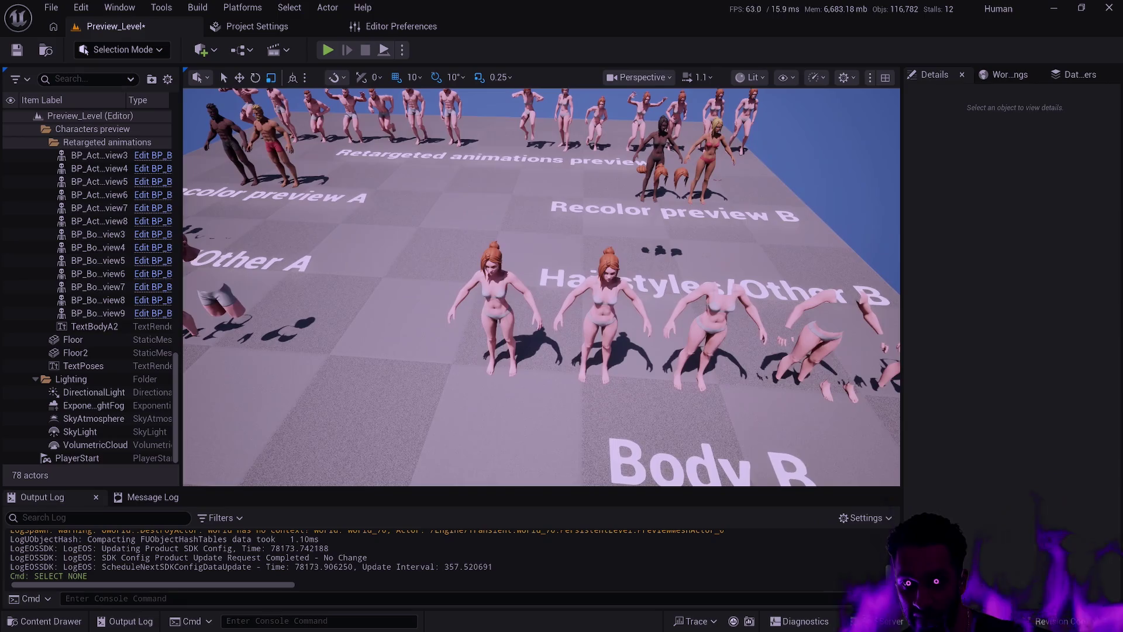
key("d")
key("w")
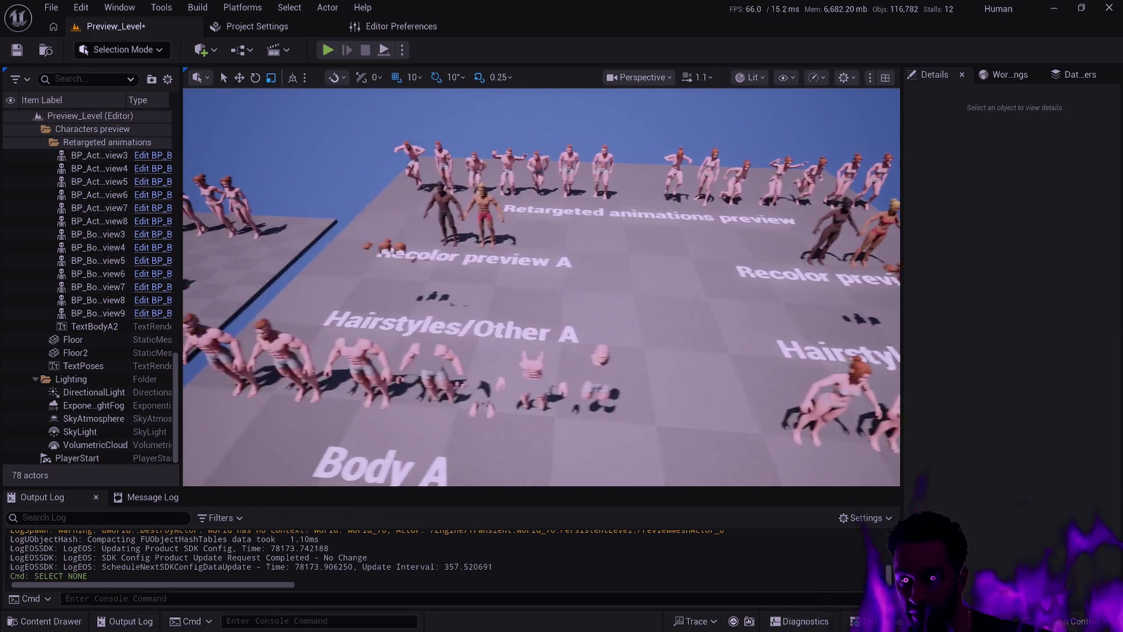
key("d")
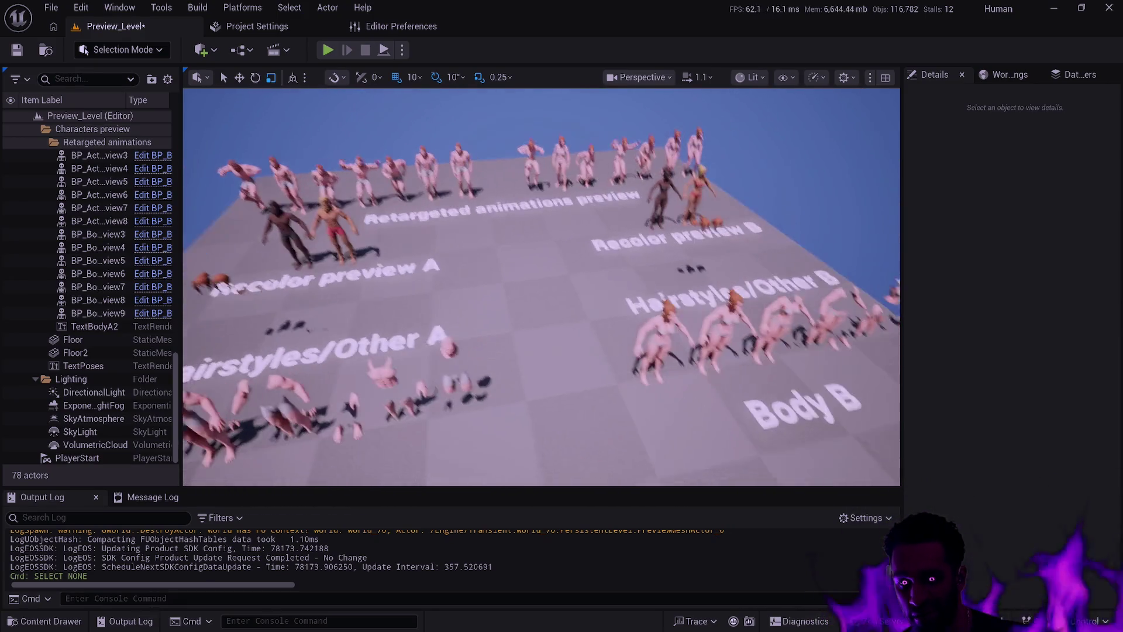
Fly back and forth between the B rows and the A character groups to compare them
key("a")
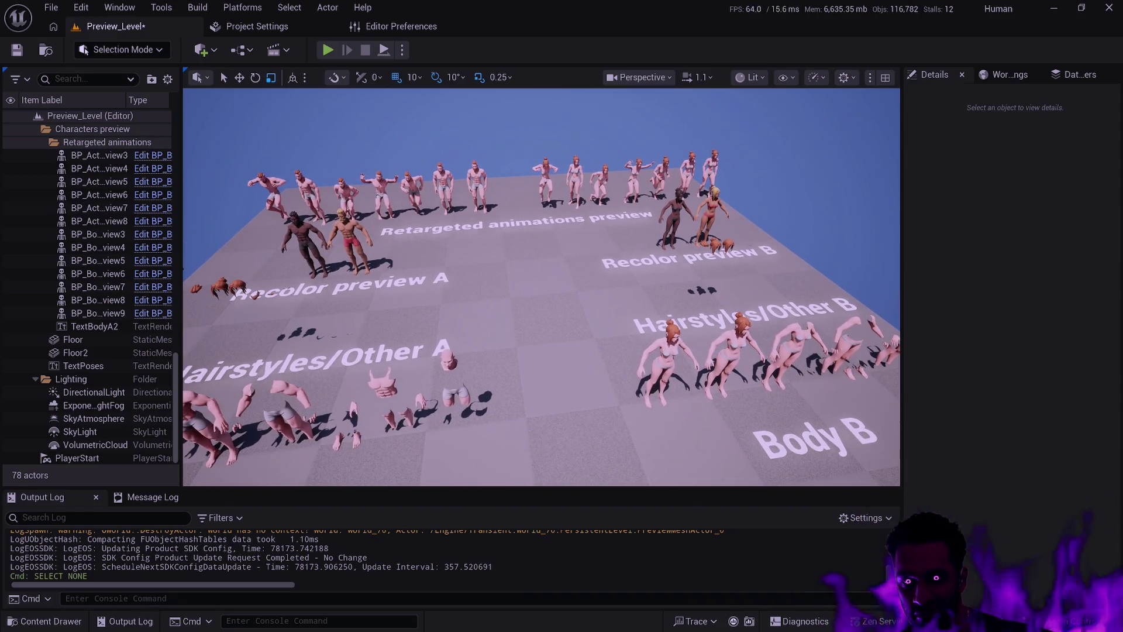
key("d")
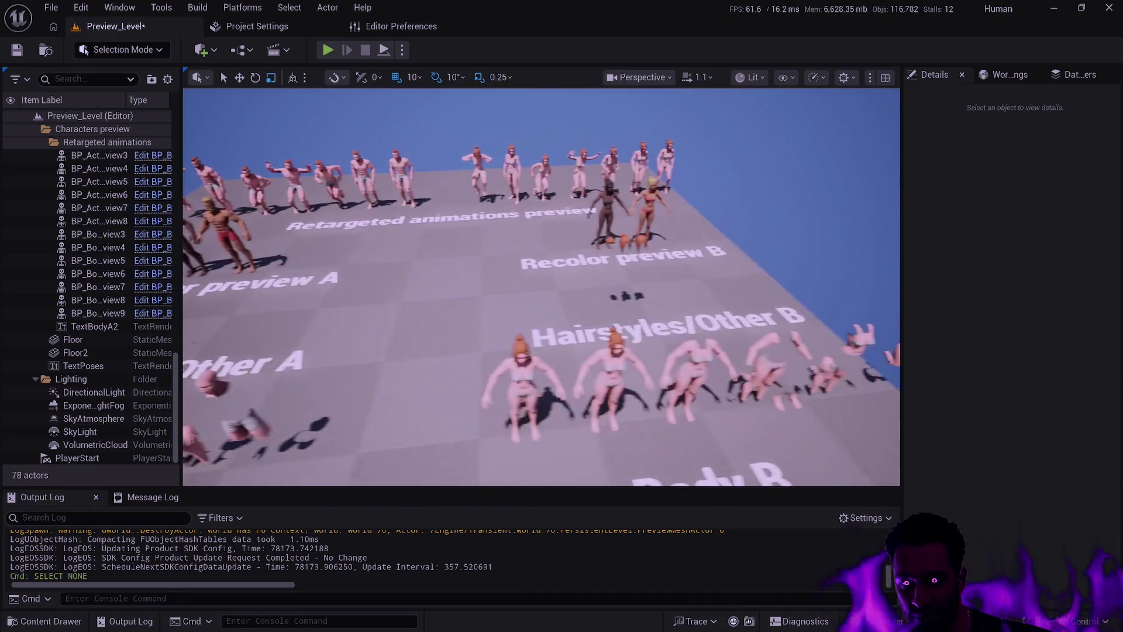
key("w")
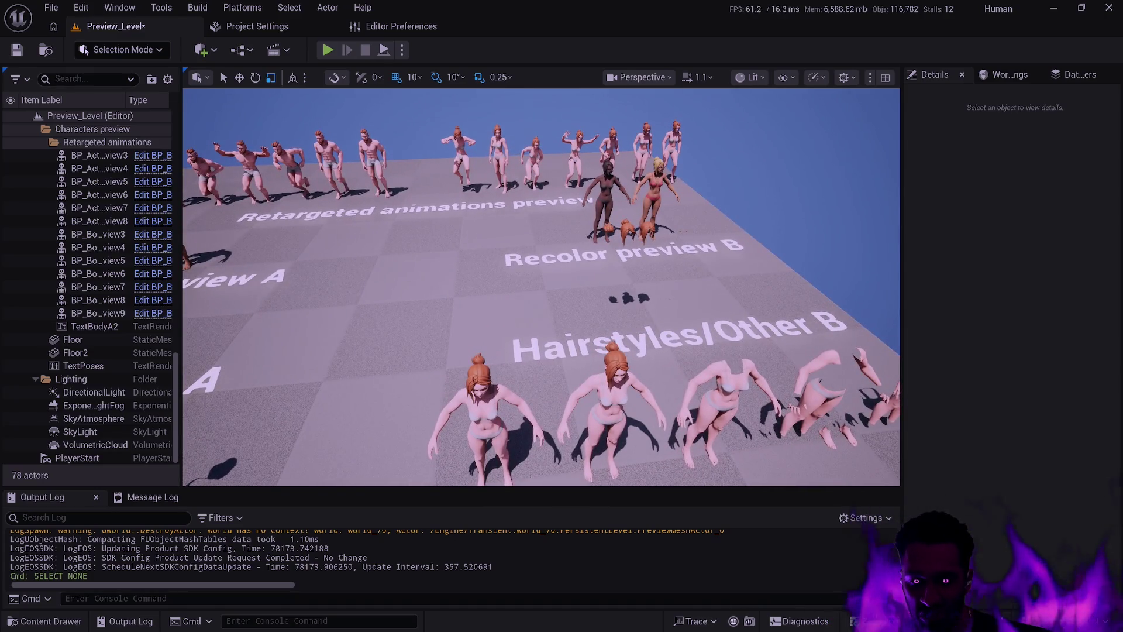
key("s")
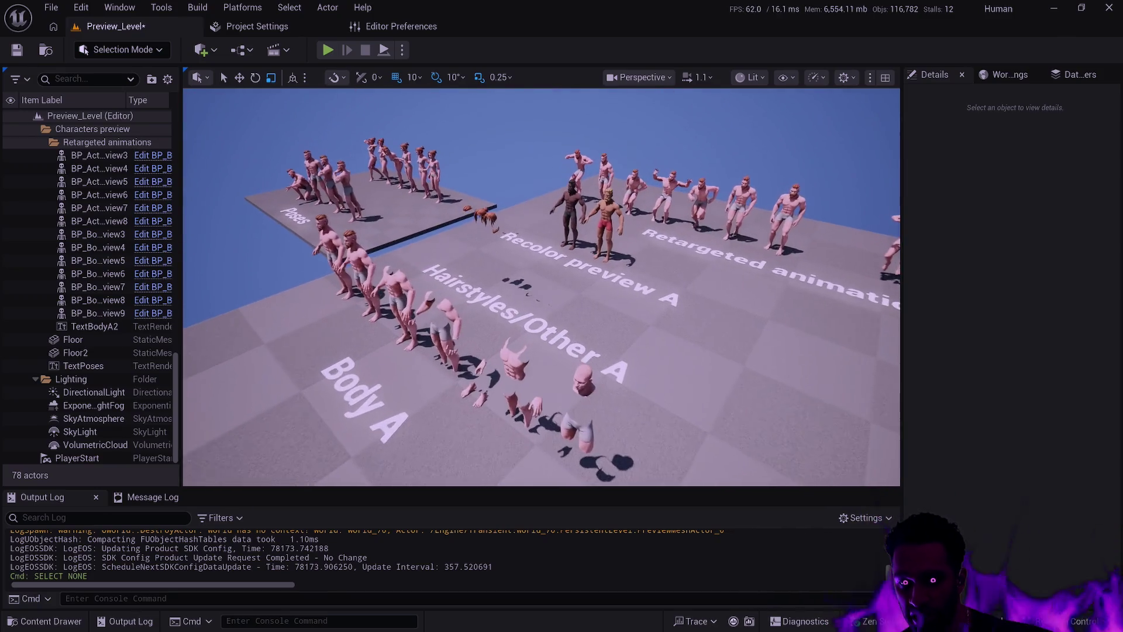
key("d")
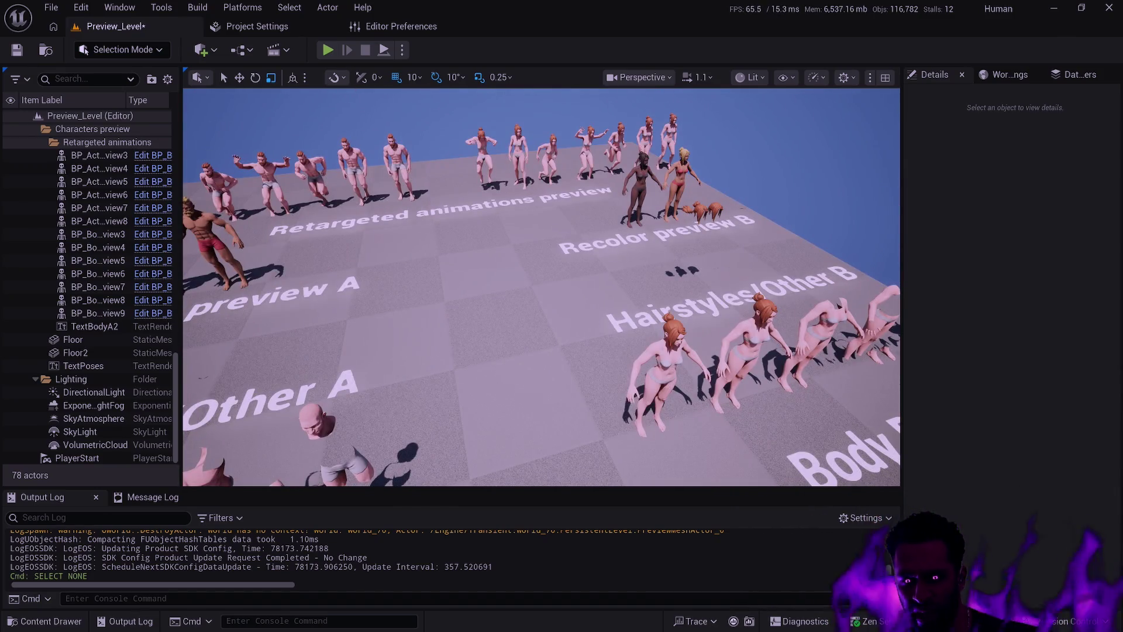
key("a")
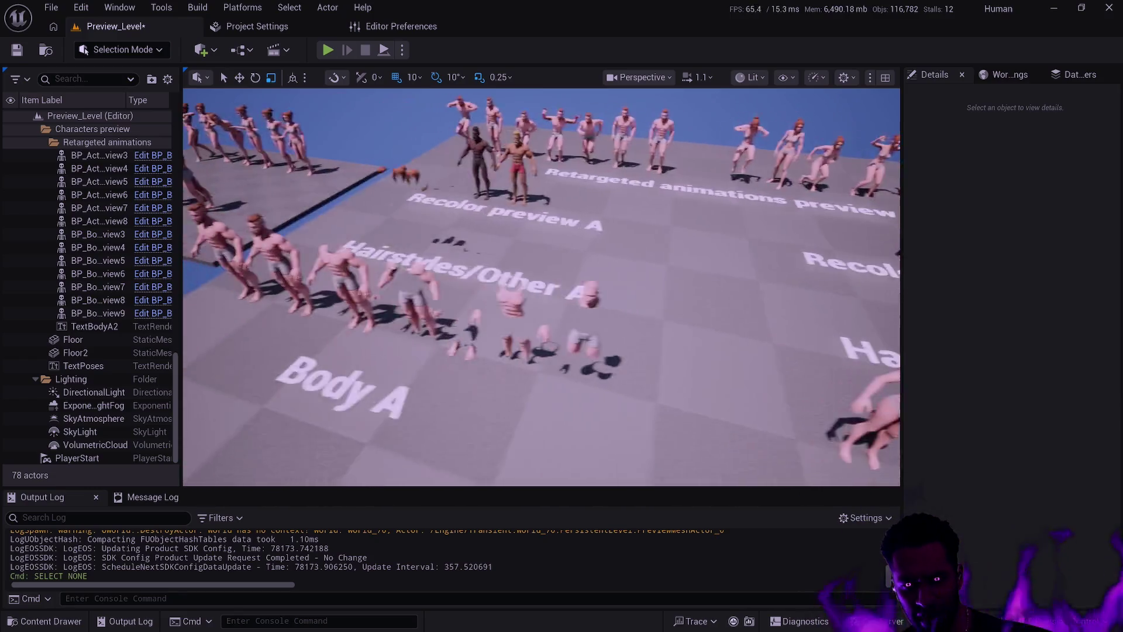
key("d")
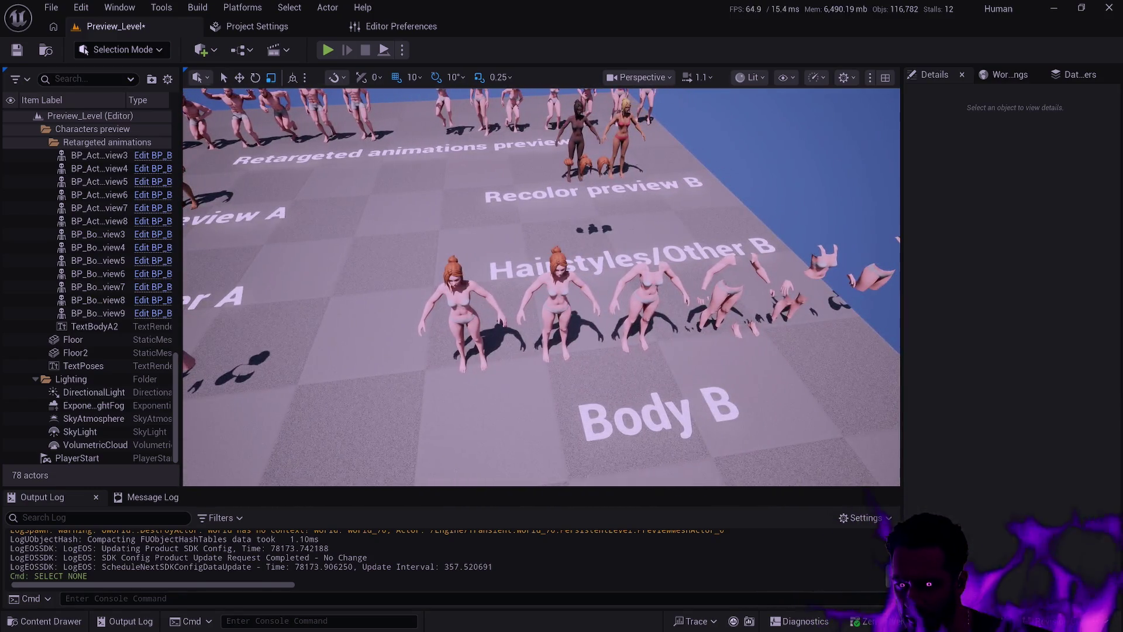
key("a")
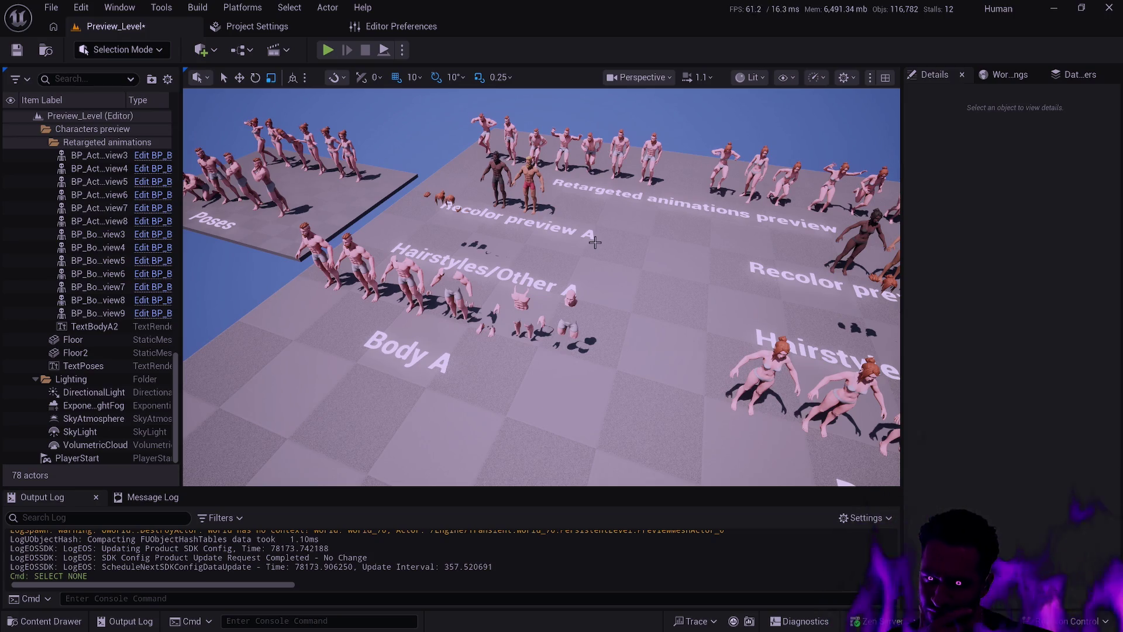
Orbit past the Poses platform and Retargeted animations, fly in low, then reopen the Content Drawer
mouse_move(576, 235)
left_mouse_down()
mouse_move(509, 249)
mouse_move(575, 255)
mouse_move(653, 202)
mouse_move(637, 237)
mouse_move(594, 237)
left_mouse_up()
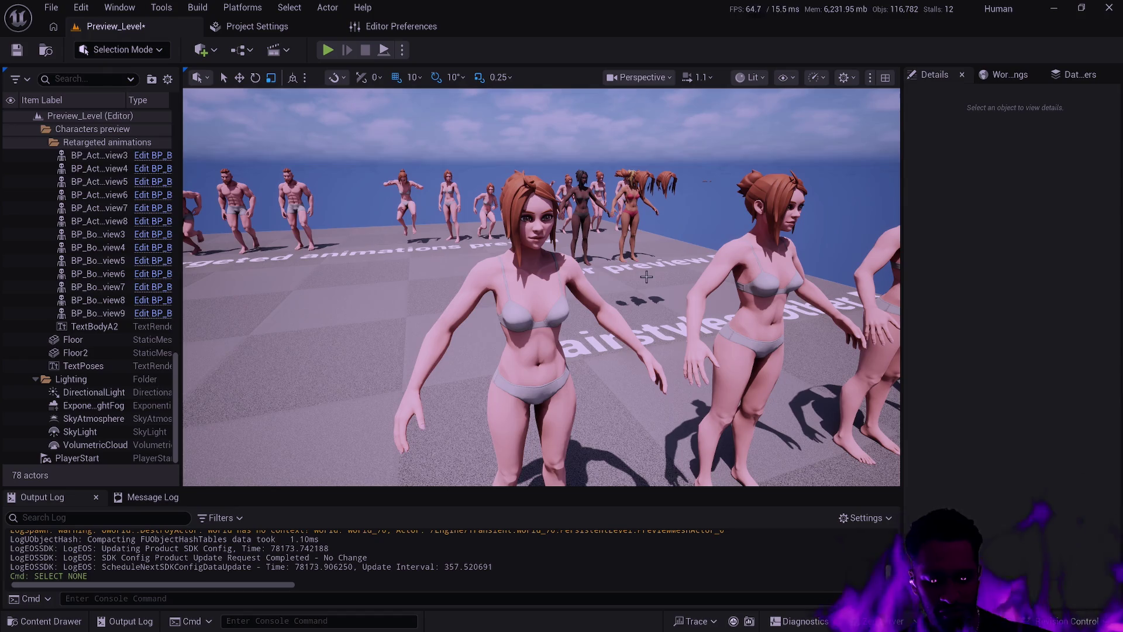
mouse_move(651, 274)
left_mouse_down()
mouse_move(593, 275)
mouse_move(651, 274)
mouse_move(609, 275)
mouse_move(648, 274)
mouse_move(625, 291)
left_mouse_up()
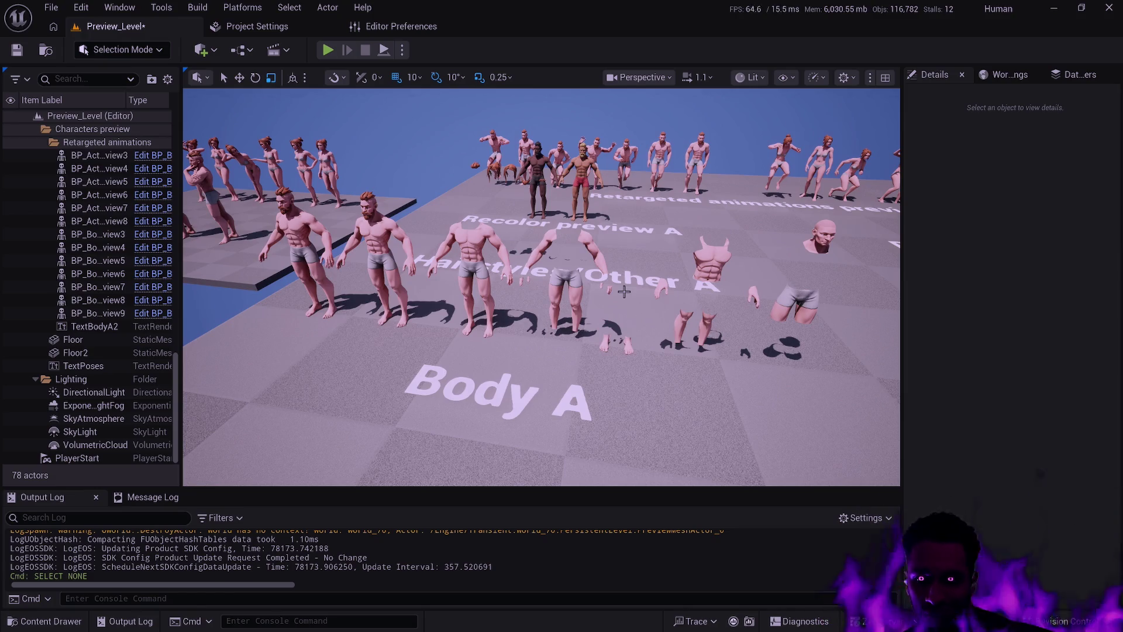
mouse_move(624, 292)
left_mouse_down()
mouse_move(624, 193)
mouse_move(623, 282)
left_mouse_up()
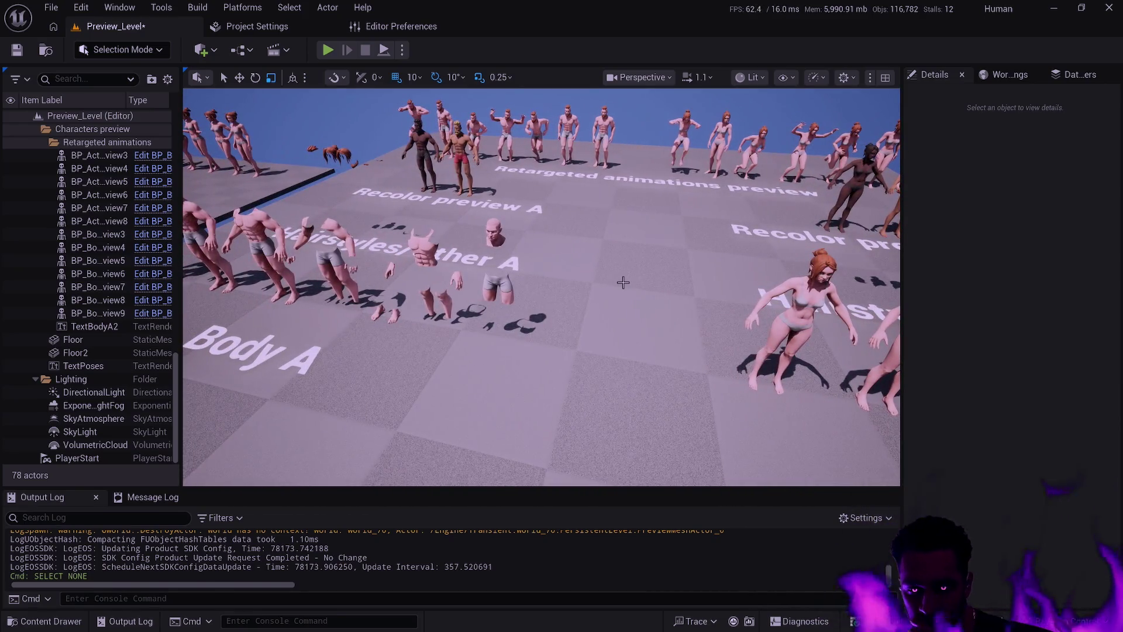
key("ctrl+space")
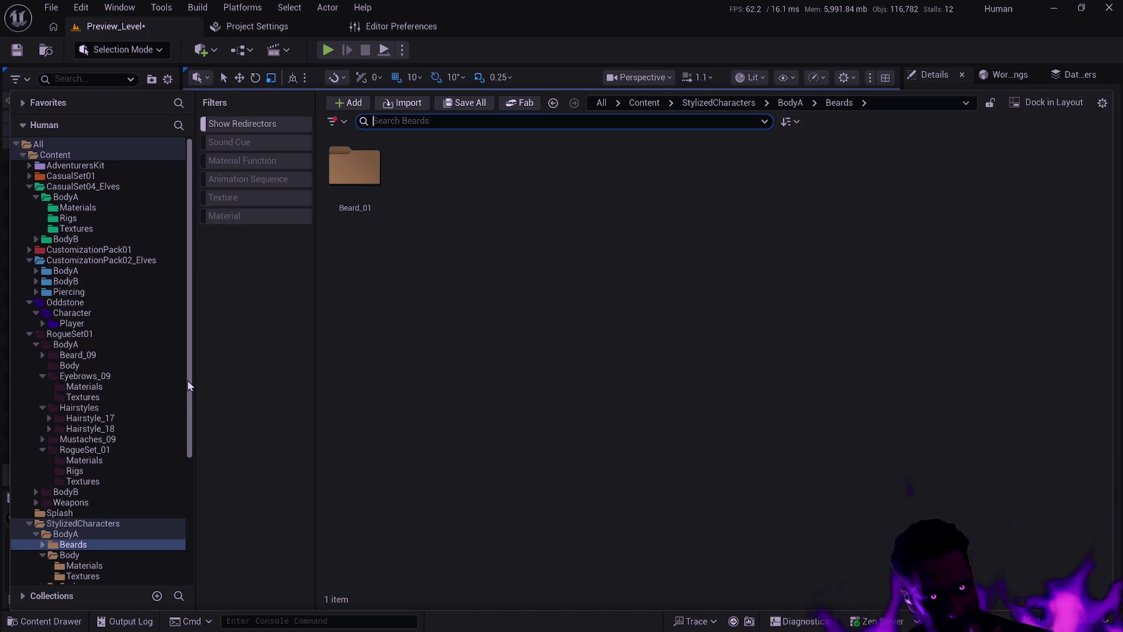
Expand AdventurersKit, CasualSet01, Weapons, BodyB, BodyA and Armor_01 in the folder tree
mouse_move(187, 381)
left_mouse_down()
mouse_move(197, 472)
mouse_move(180, 335)
left_mouse_up()
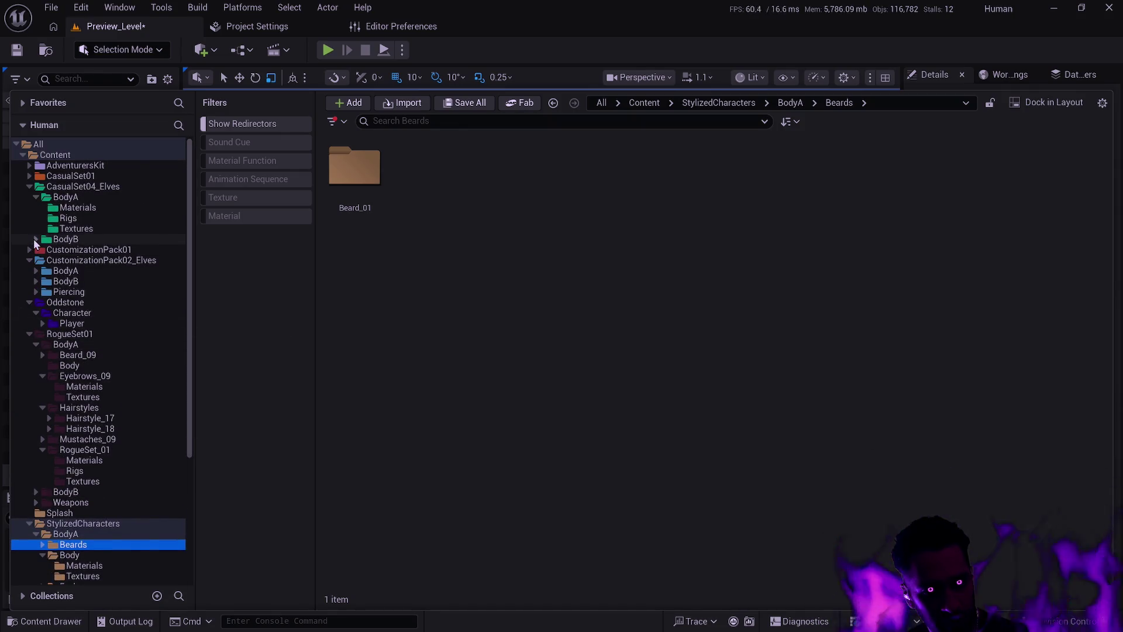
left_click(29, 166)
left_click(30, 207)
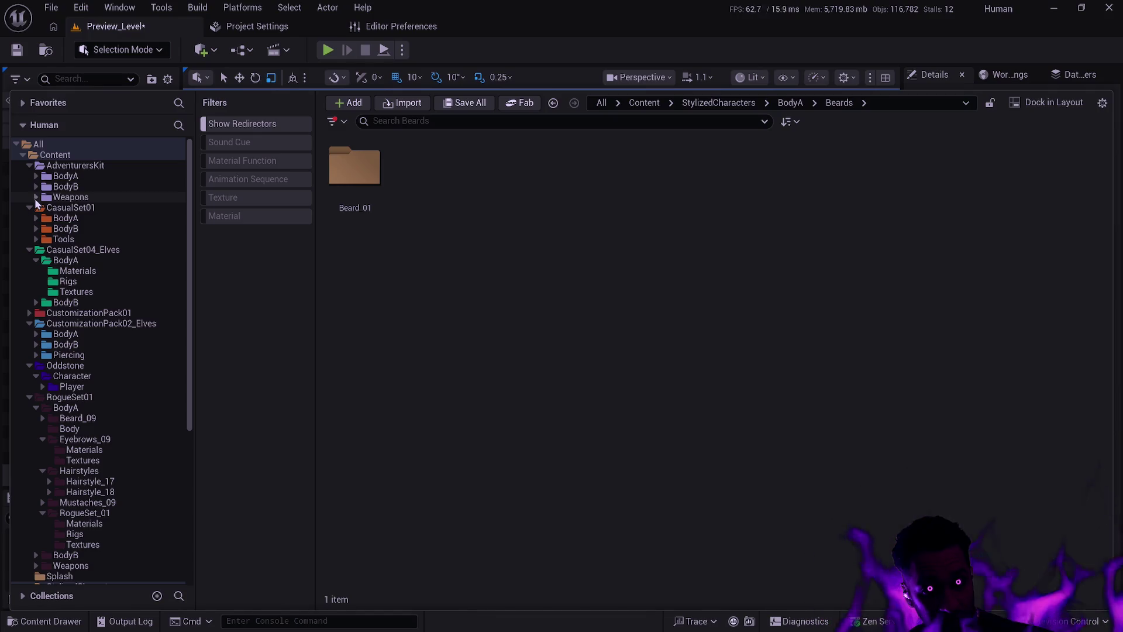
left_click(36, 199)
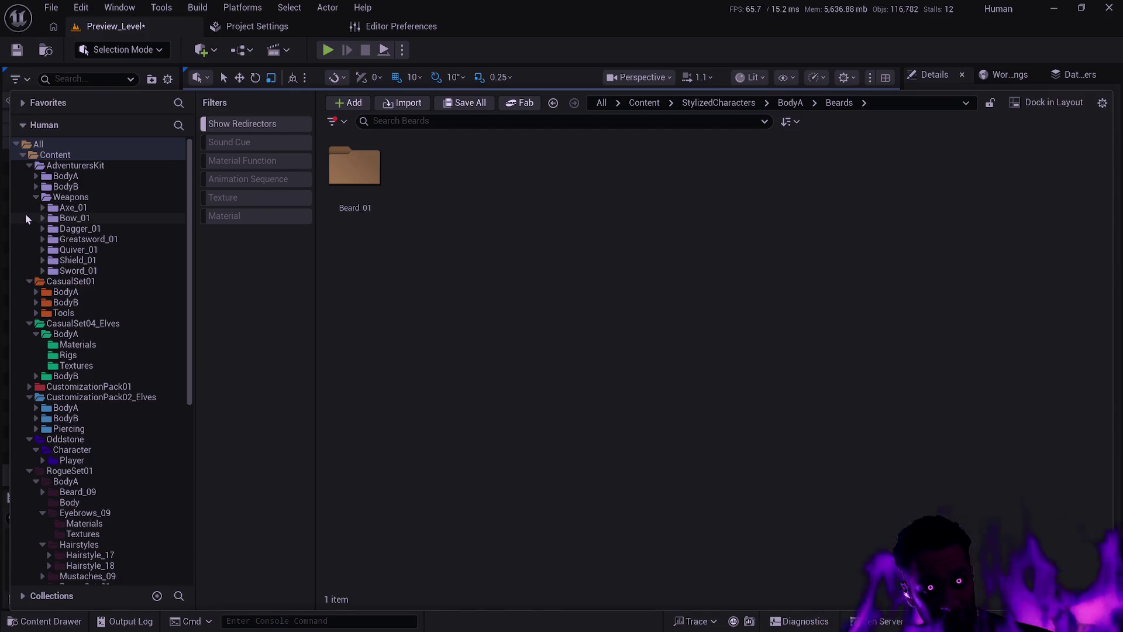
left_click(35, 186)
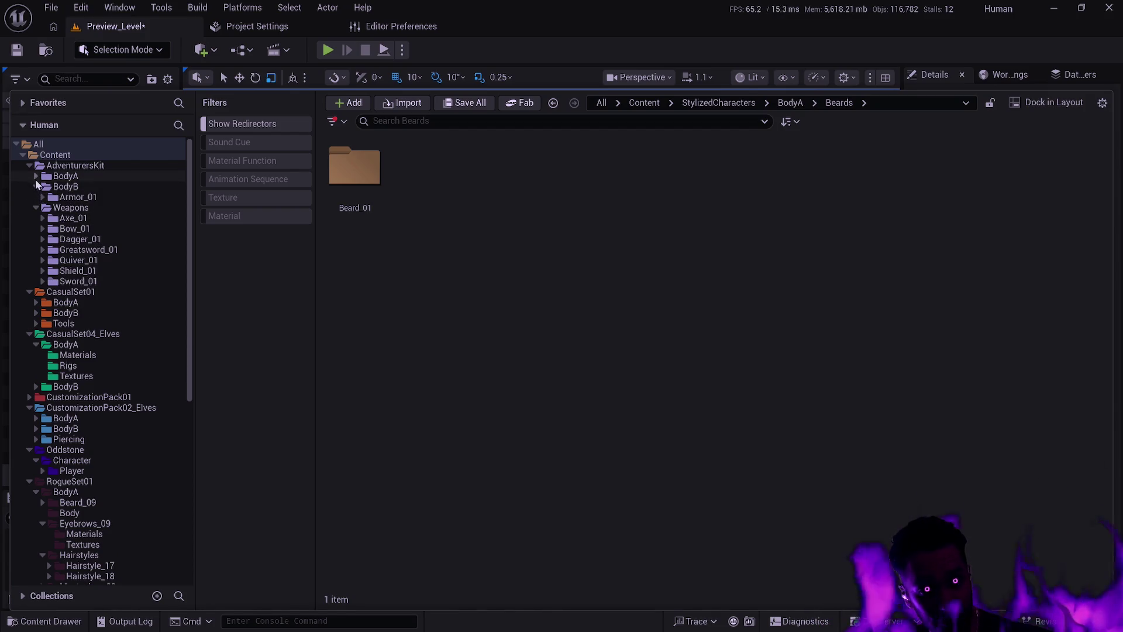
left_click(36, 176)
left_click(43, 186)
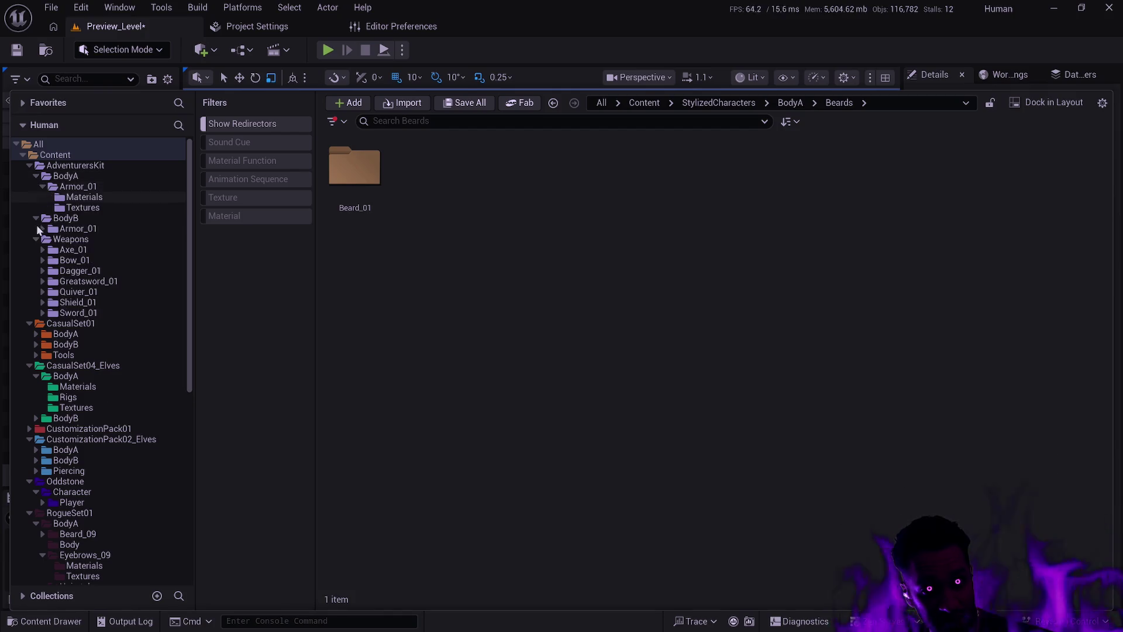